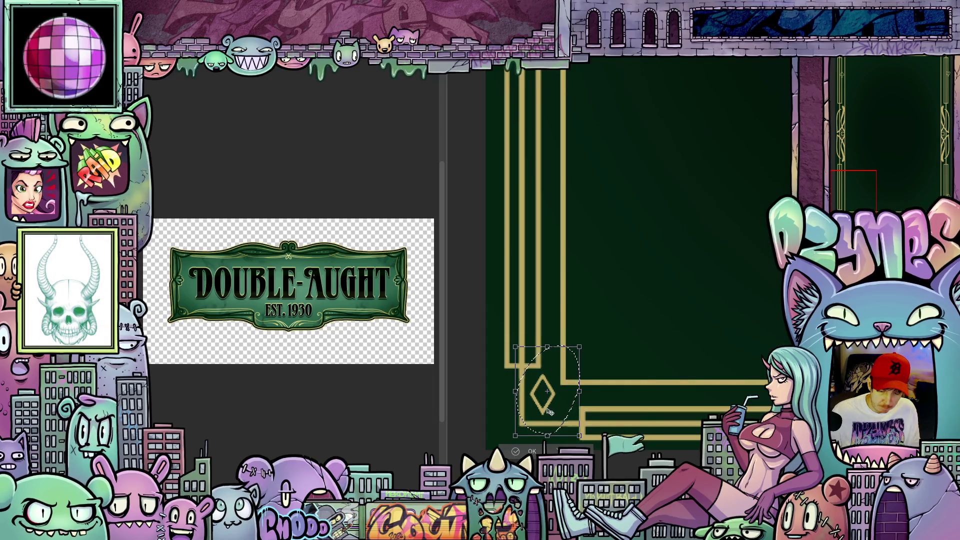
Step: Commit the bottom-left diamond, deselect it, and pick up the bottom-right club for transforming
click(531, 452)
scroll(682, 313, down, 4)
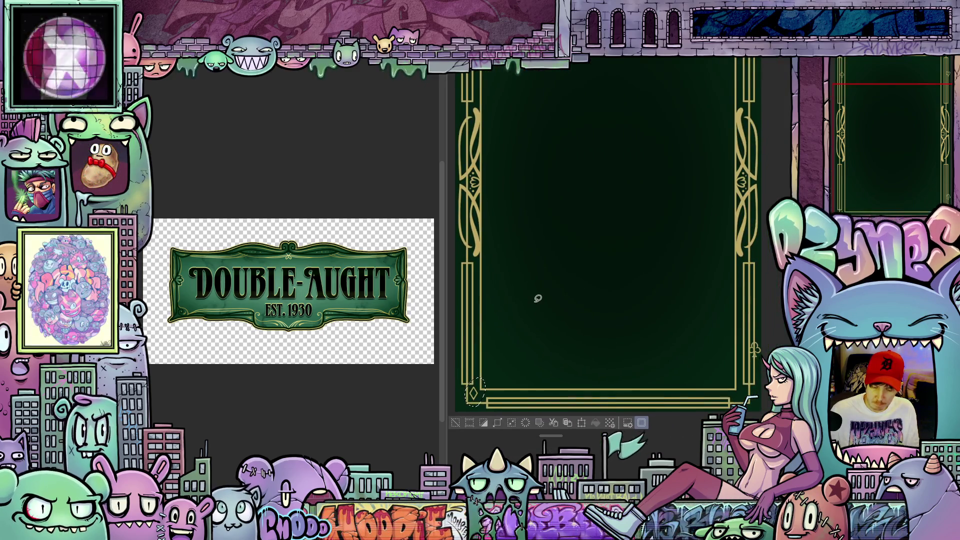
key(ctrl+d)
mouse_move(750, 364)
mouse_down()
mouse_move(740, 349)
mouse_move(747, 416)
mouse_up()
key(ctrl+t)
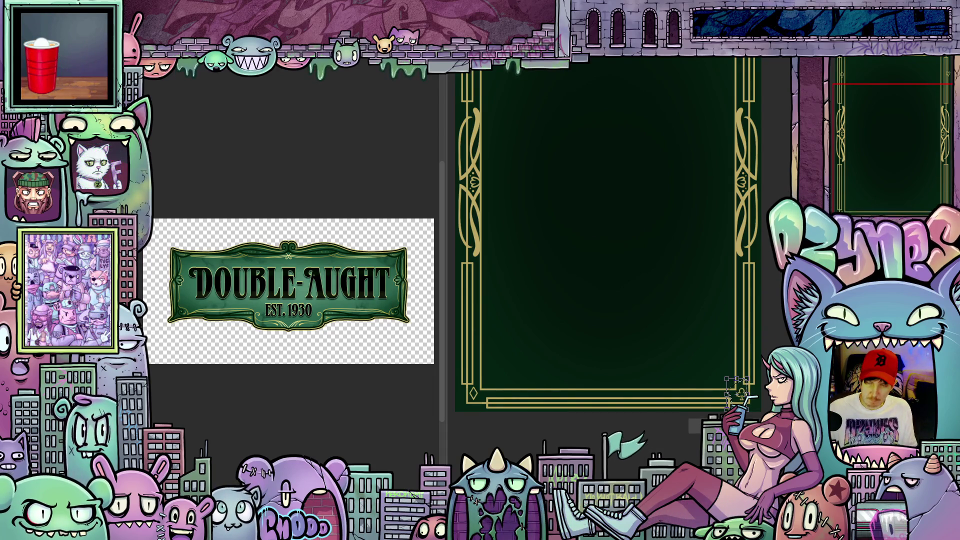
Step: Undo the club's accidental enlargement and nudge it slightly left and down into the corner
key(ctrl+z)
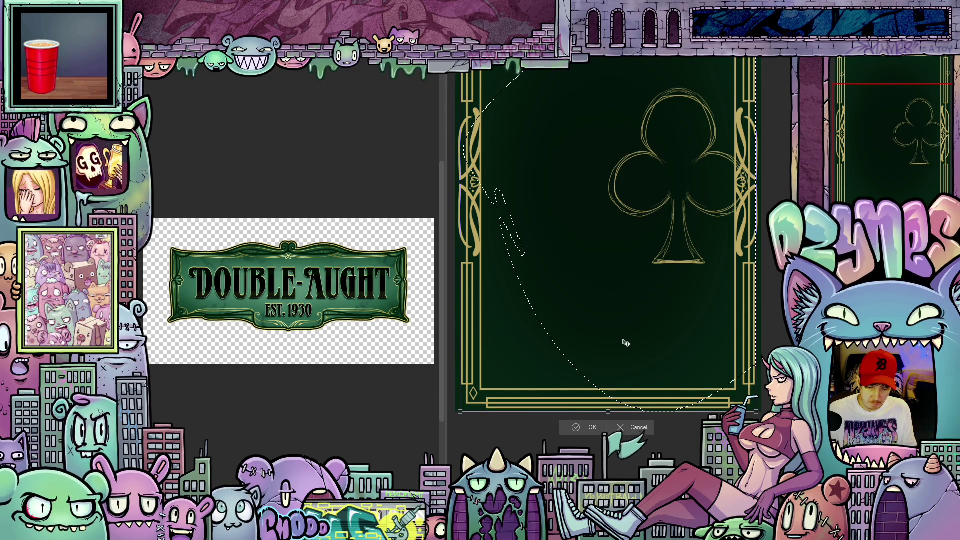
key(ctrl+z)
scroll(652, 385, up, 5)
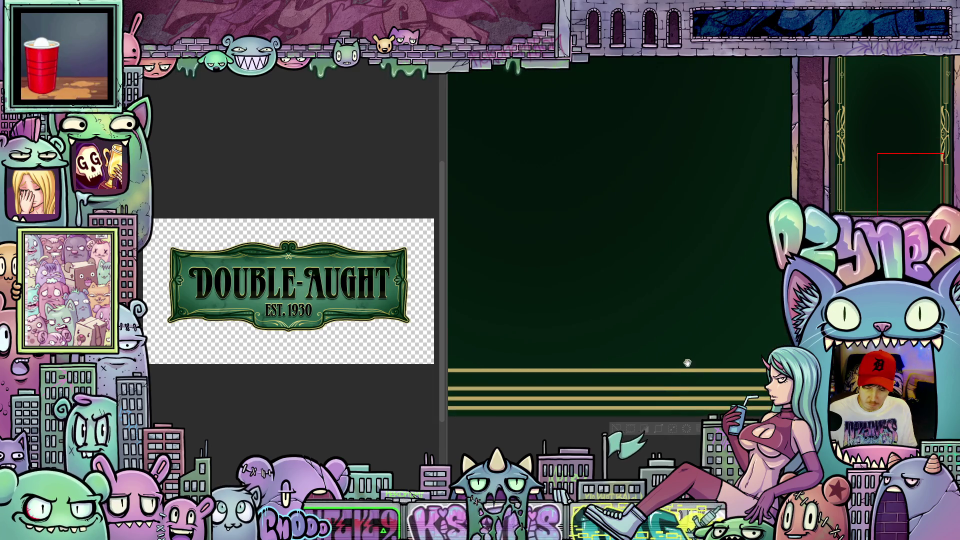
drag(602, 320, 503, 300)
key(ctrl+t)
scroll(574, 379, up, 3)
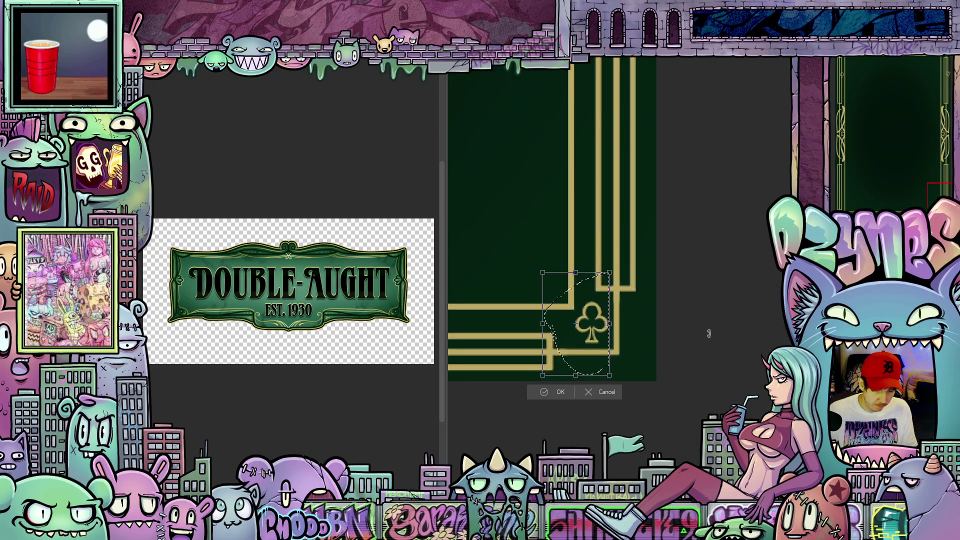
drag(569, 383, 567, 384)
scroll(658, 353, down, 3)
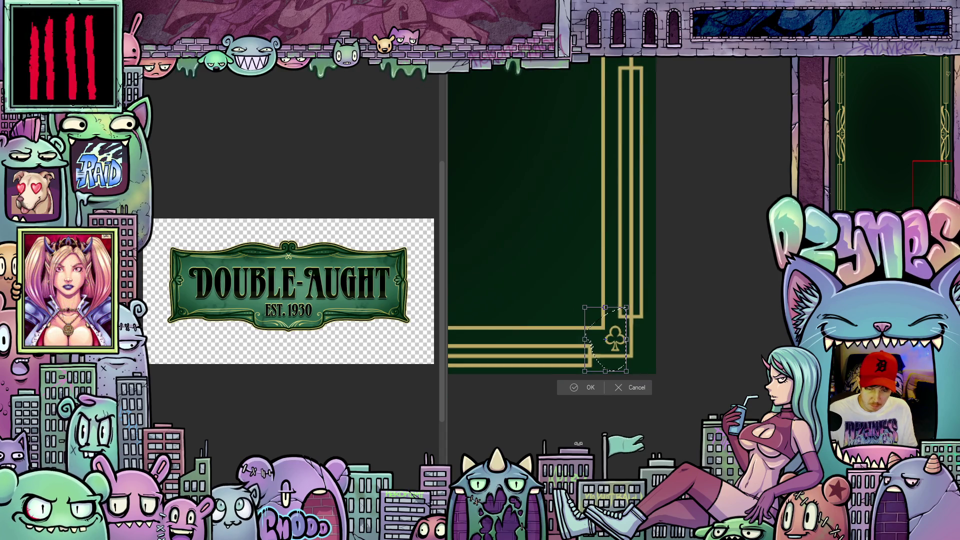
drag(443, 313, 274, 313)
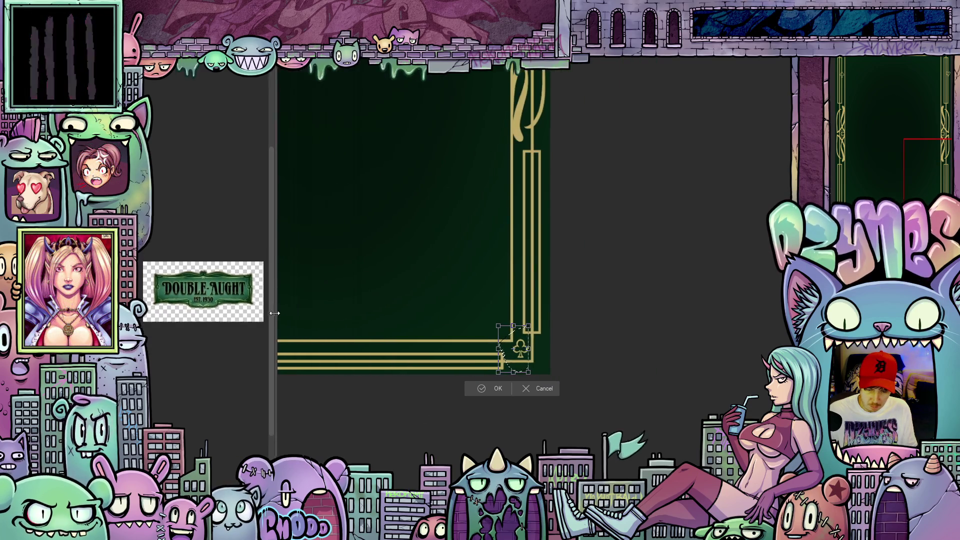
key(Return)
Step: Stretch the club slightly taller and confirm its final bottom-right placement
mouse_move(354, 438)
mouse_down()
mouse_move(566, 415)
mouse_move(547, 422)
mouse_up()
key(ctrl+t)
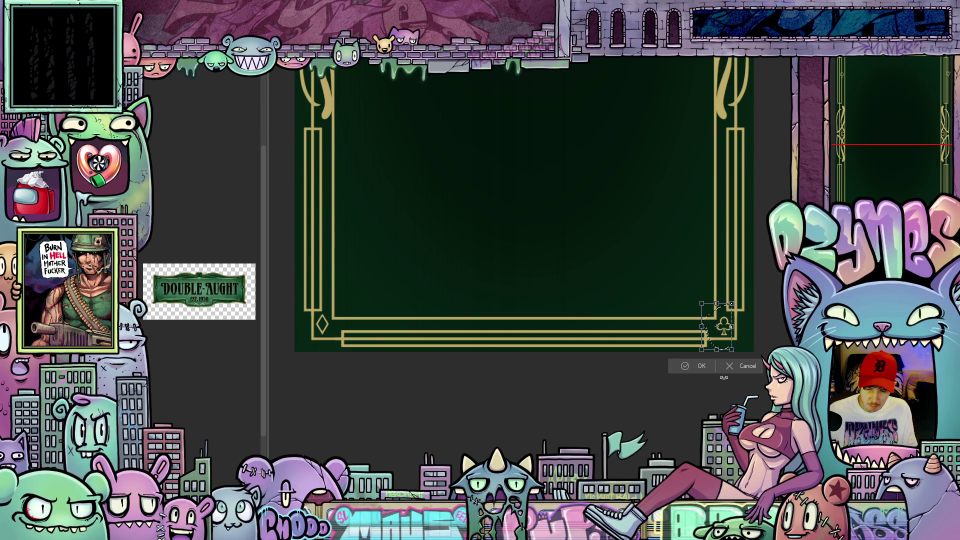
drag(717, 303, 716, 301)
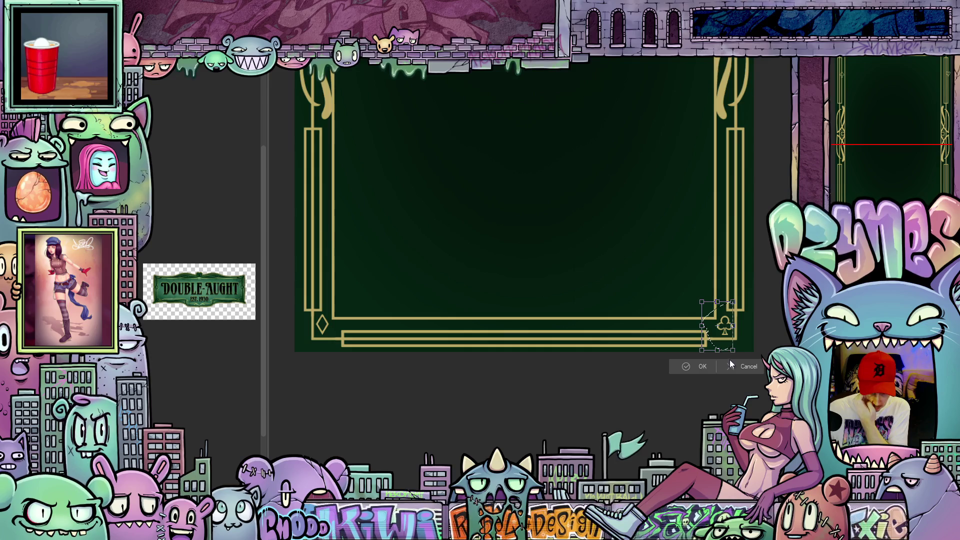
click(705, 369)
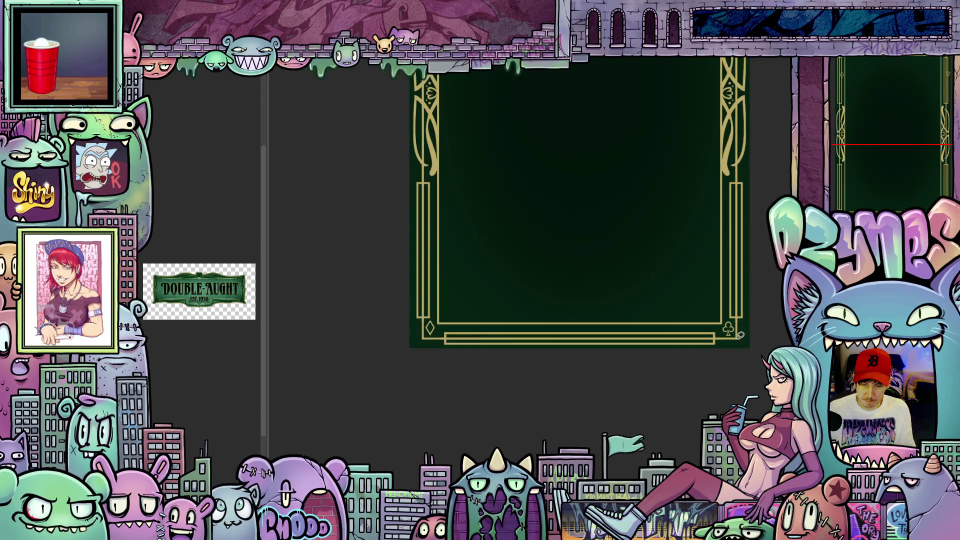
Step: Move the small heart into the card's top-right corner, shrink it slightly, and confirm
mouse_move(736, 347)
mouse_down()
mouse_move(735, 415)
mouse_move(718, 467)
mouse_move(692, 491)
mouse_up()
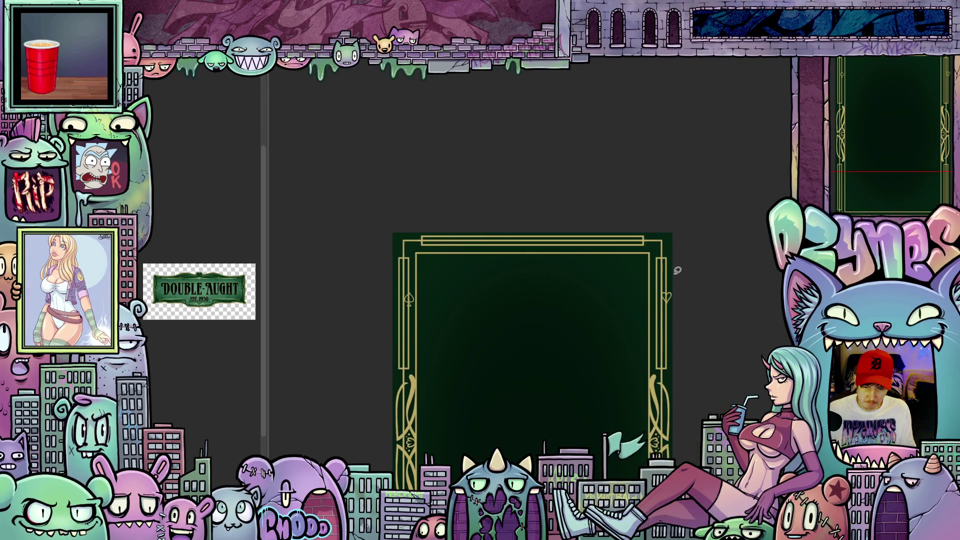
scroll(677, 270, up, 5)
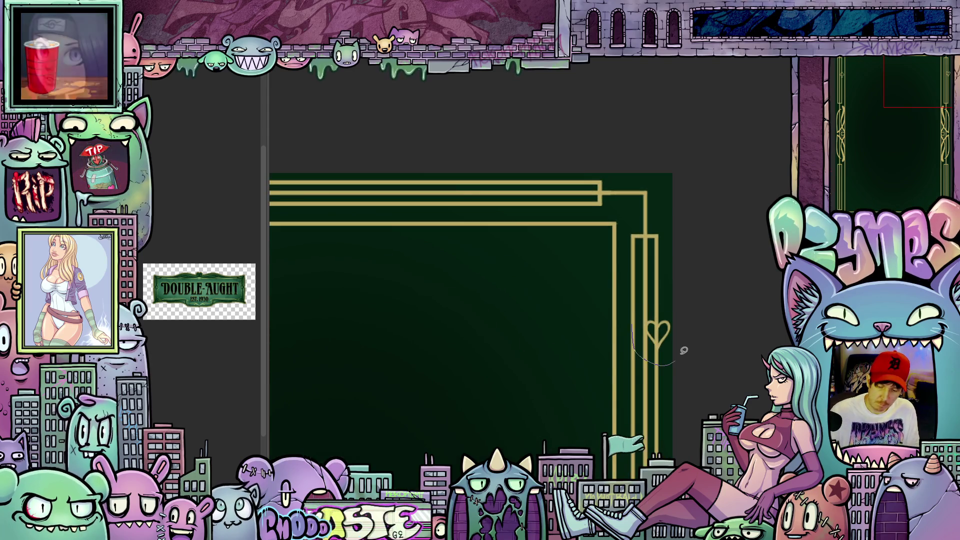
drag(648, 321, 646, 306)
key(ctrl+t)
drag(664, 350, 635, 233)
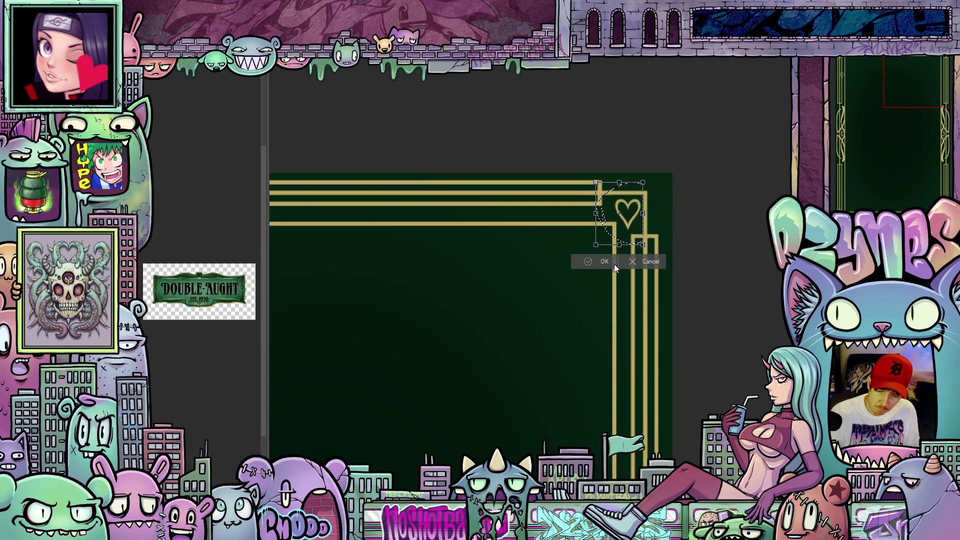
drag(620, 245, 641, 240)
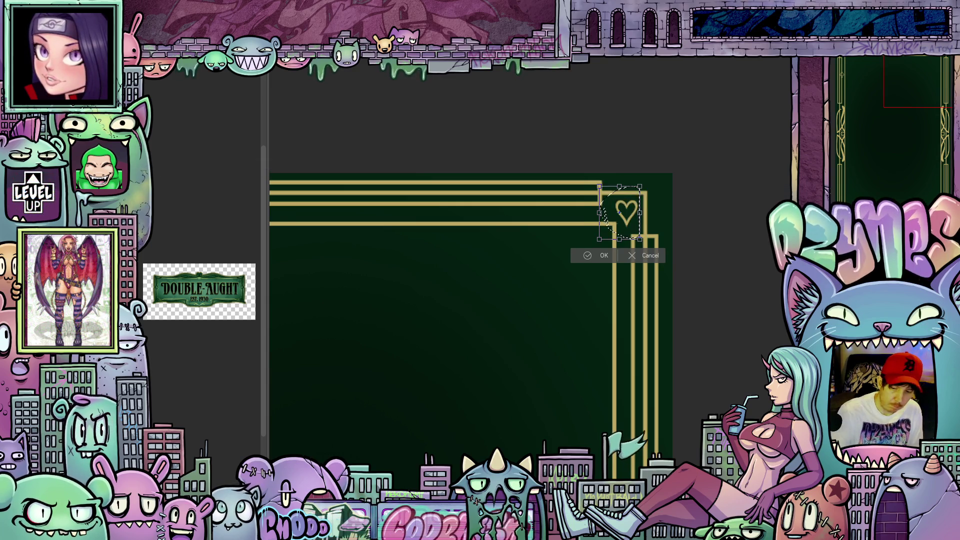
drag(619, 212, 622, 210)
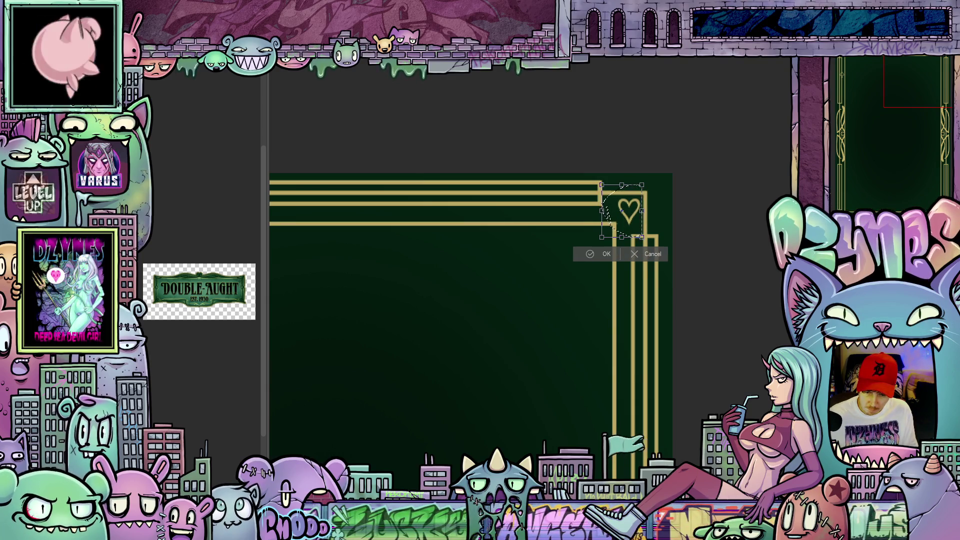
click(606, 254)
Step: Centre the whole card in view and cancel the accidental whole-card transform
scroll(700, 325, down, 2)
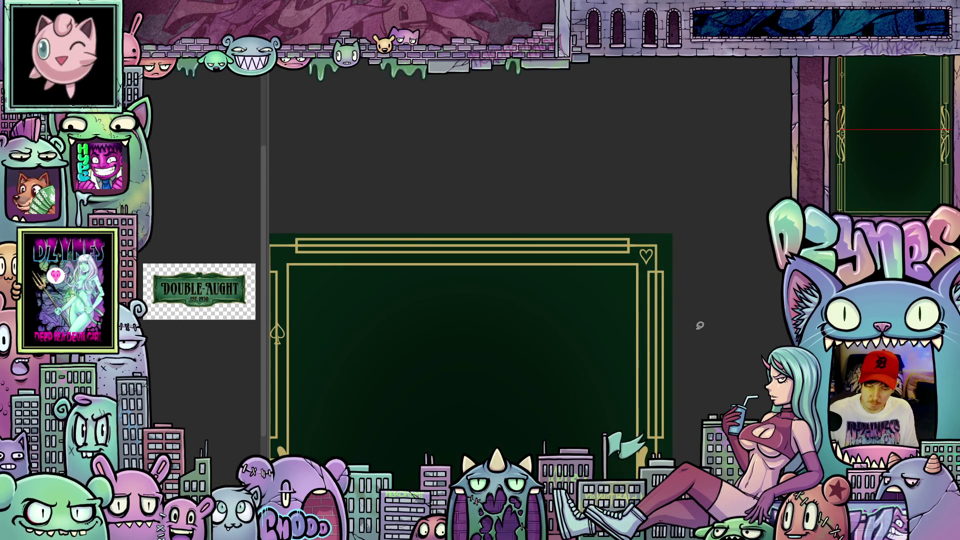
scroll(701, 326, down, 2)
mouse_move(705, 392)
mouse_down()
mouse_move(660, 203)
mouse_move(658, 241)
mouse_up()
scroll(658, 237, up, 1)
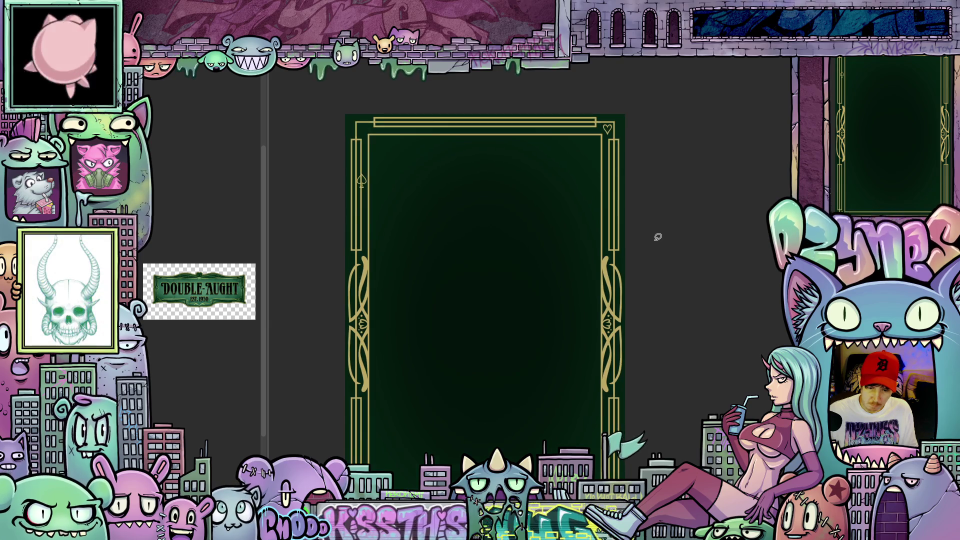
key(ctrl+t)
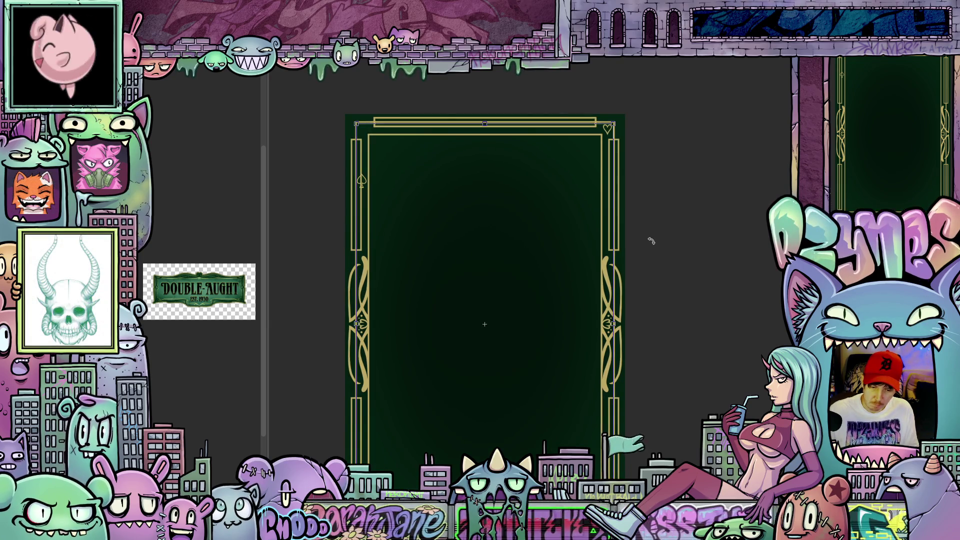
key(Return)
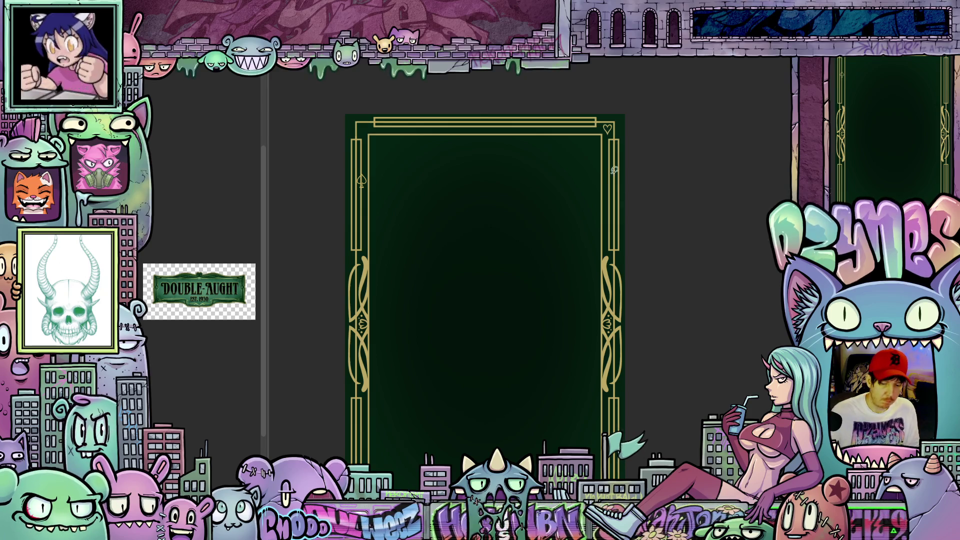
Step: Fine-tune the heart's position by one pixel with the arrow keys and confirm
drag(616, 141, 618, 148)
click(638, 160)
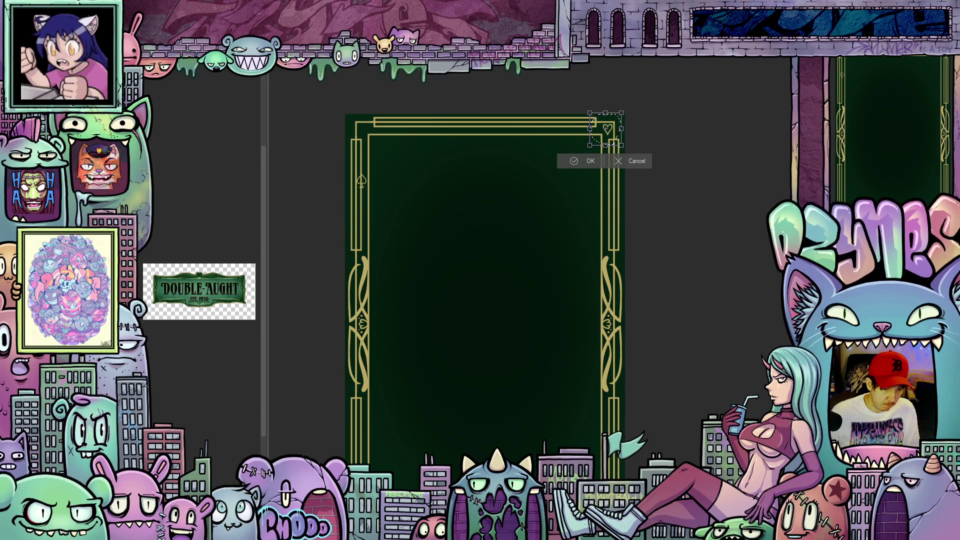
key(Down)
key(Down)
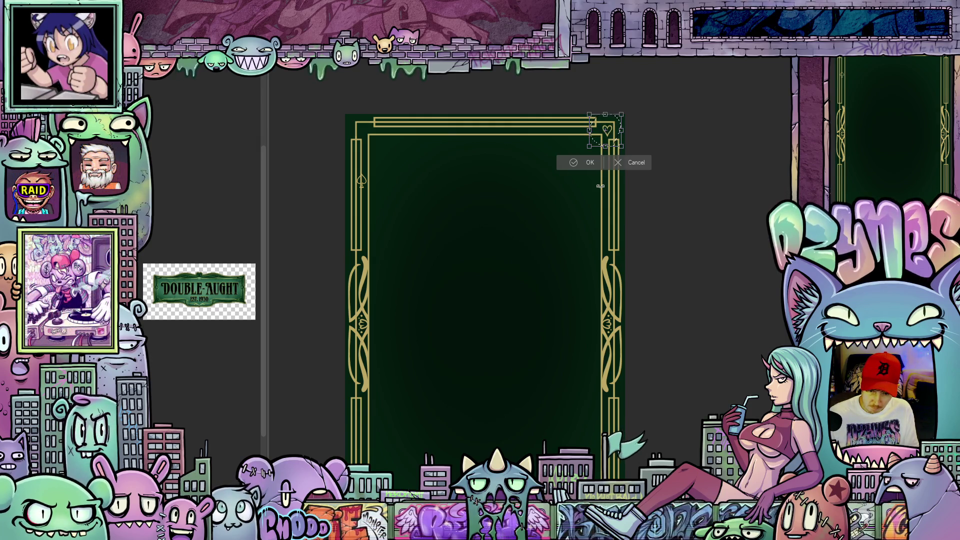
key(Up)
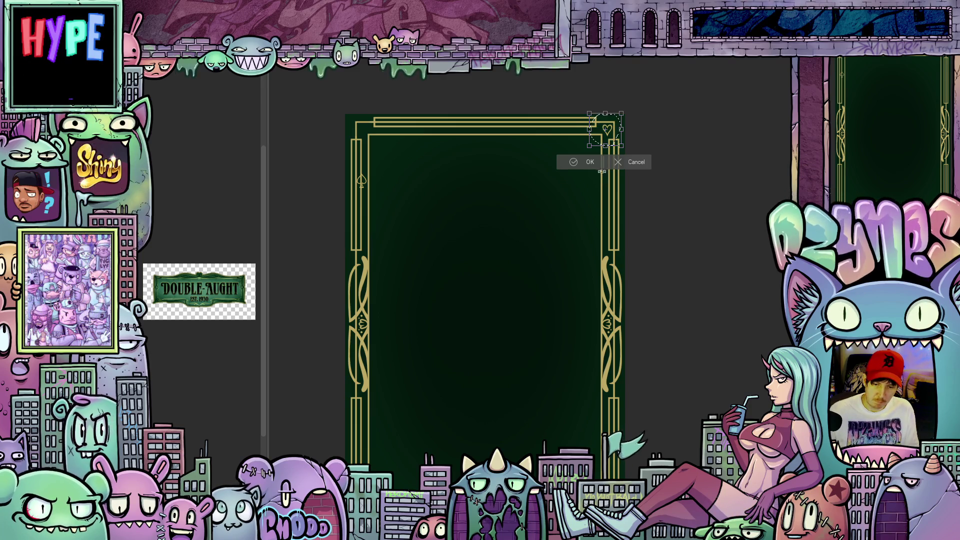
click(590, 163)
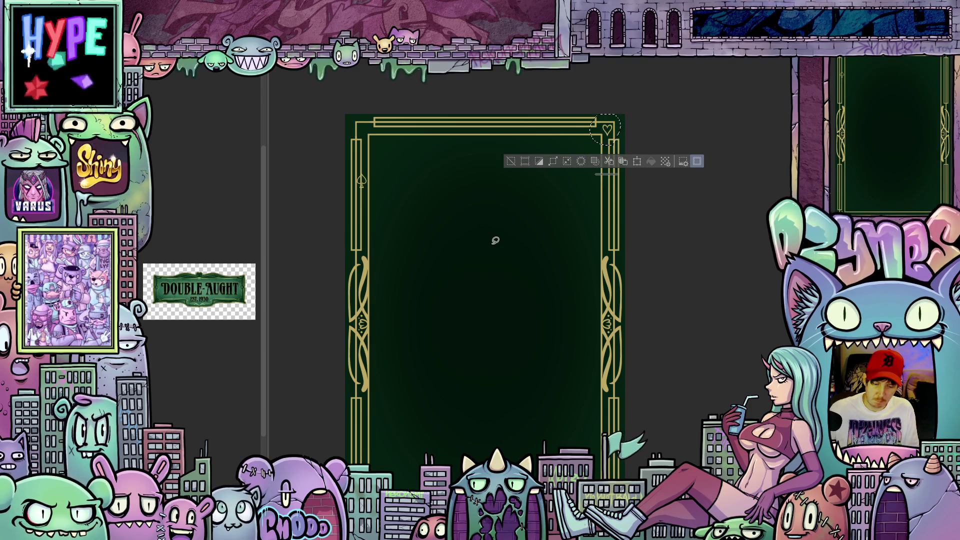
Step: Move the spade up into the top-left corner, shrink it slightly, and deselect
mouse_move(445, 302)
mouse_down()
mouse_move(510, 262)
mouse_move(510, 292)
mouse_up()
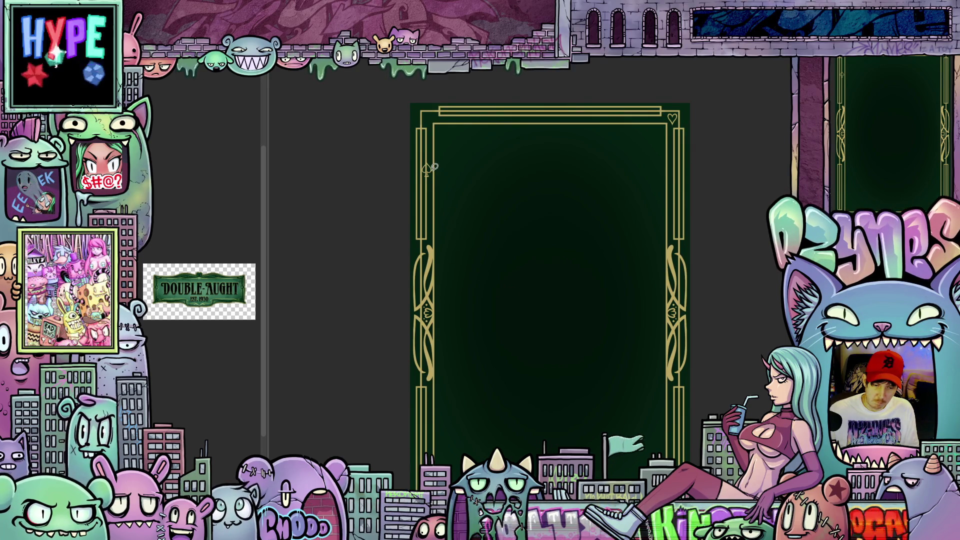
drag(443, 178, 442, 179)
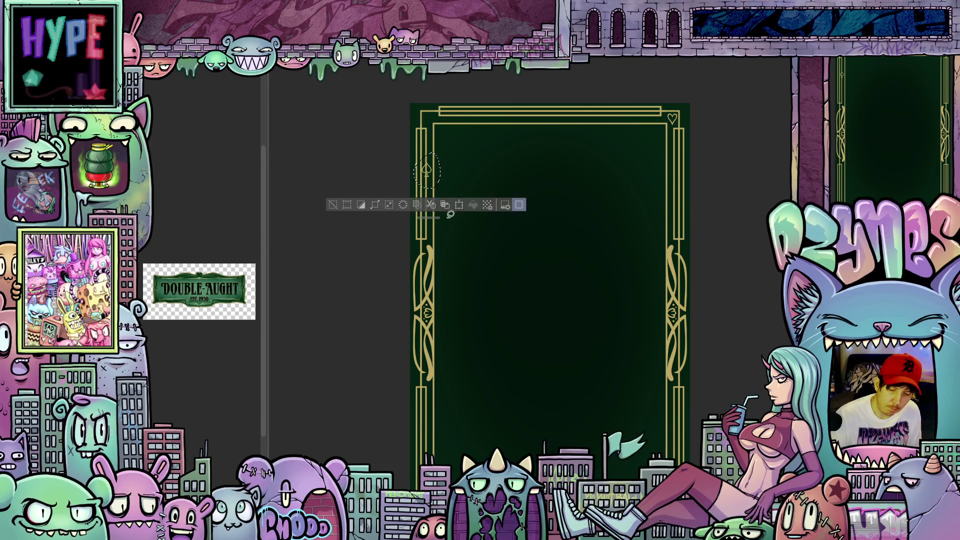
click(458, 203)
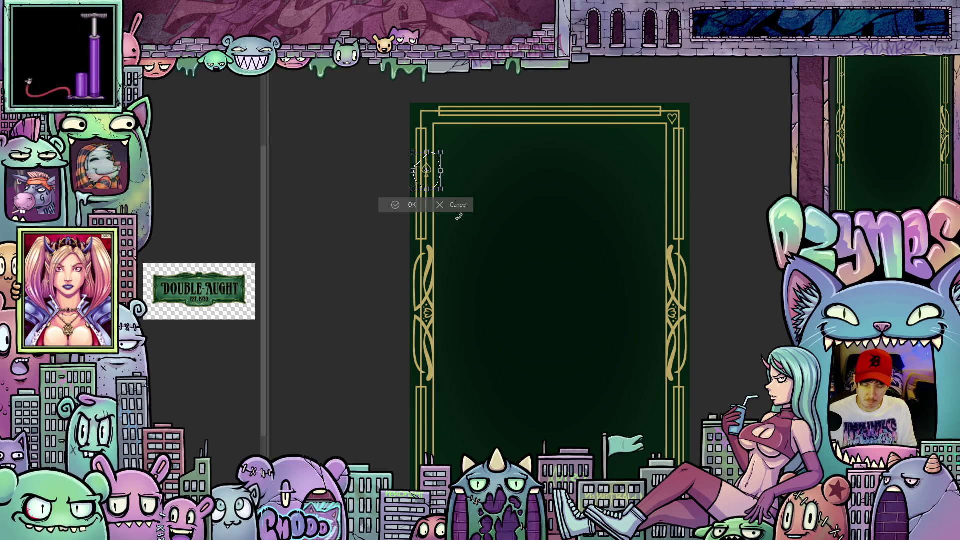
key(Up)
key(Up)
key(Up)
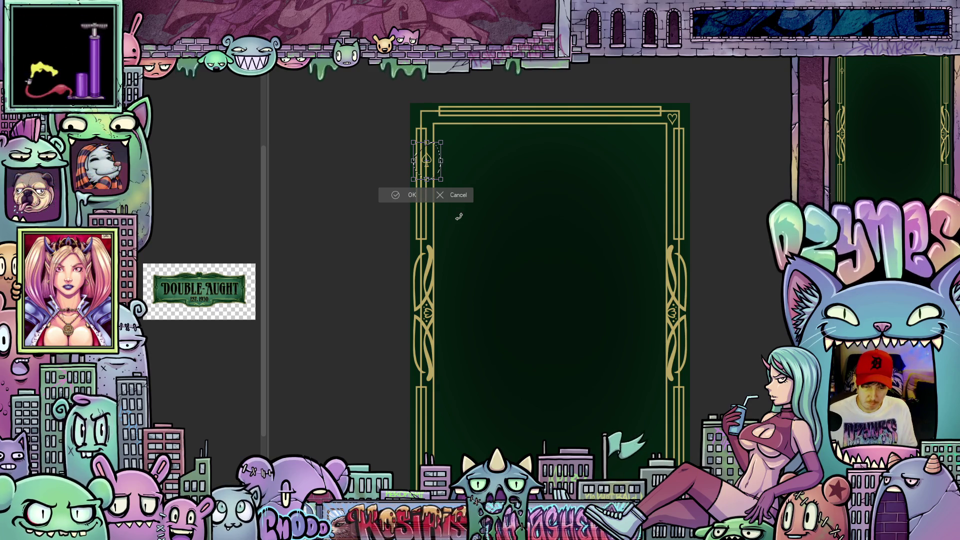
key(Up)
key(Up)
key(Up)
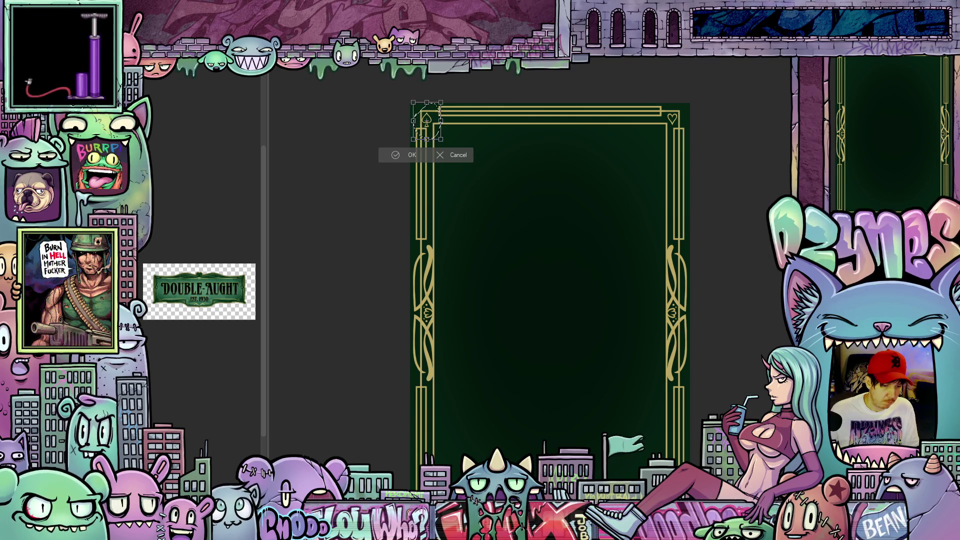
drag(441, 139, 438, 136)
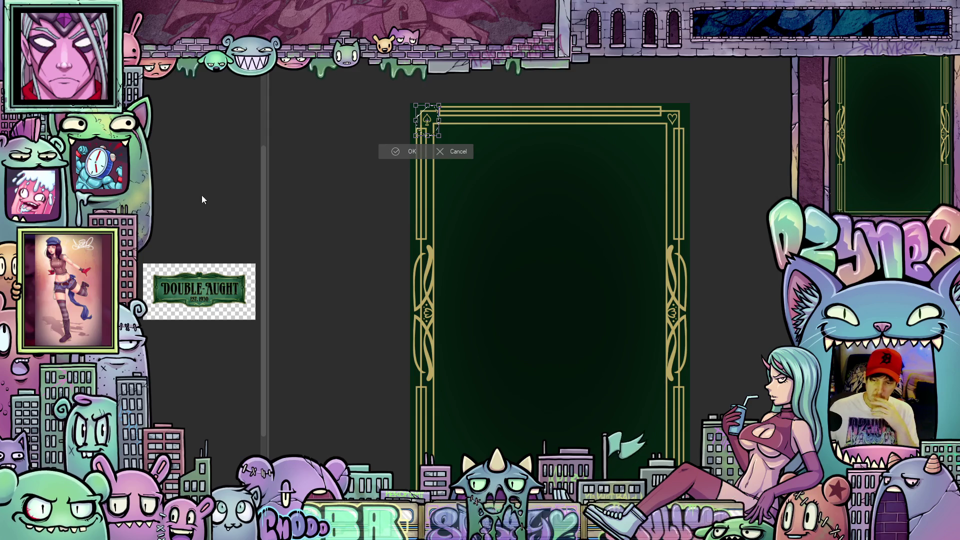
click(408, 151)
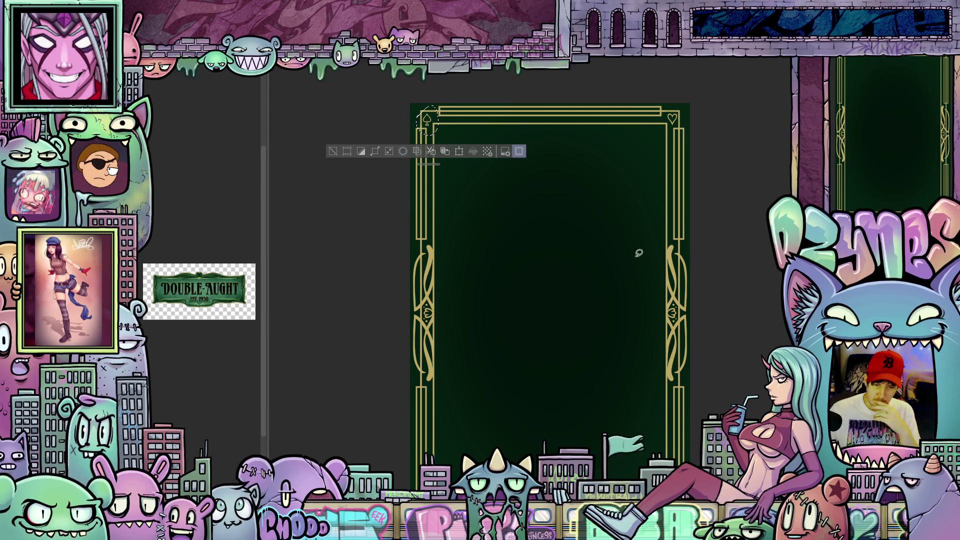
key(ctrl+d)
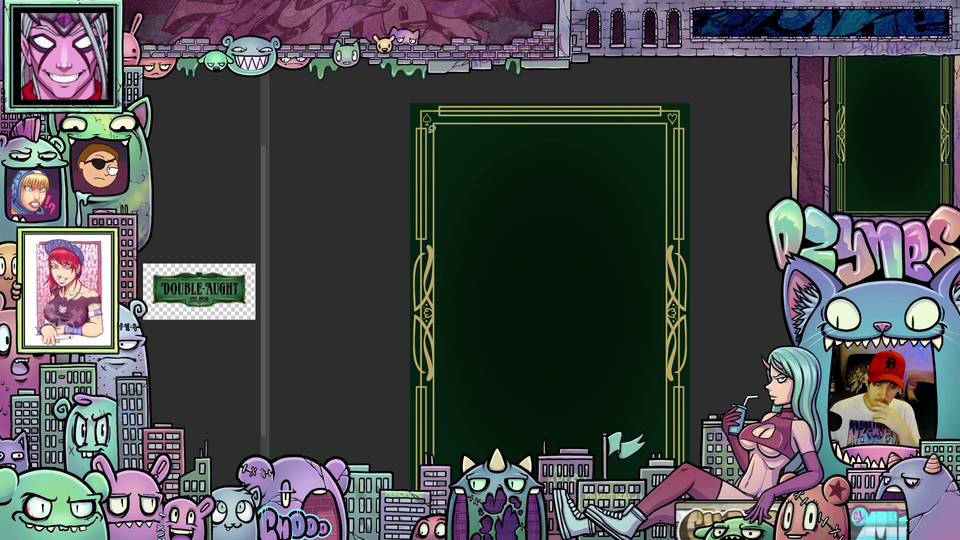
scroll(434, 135, up, 2)
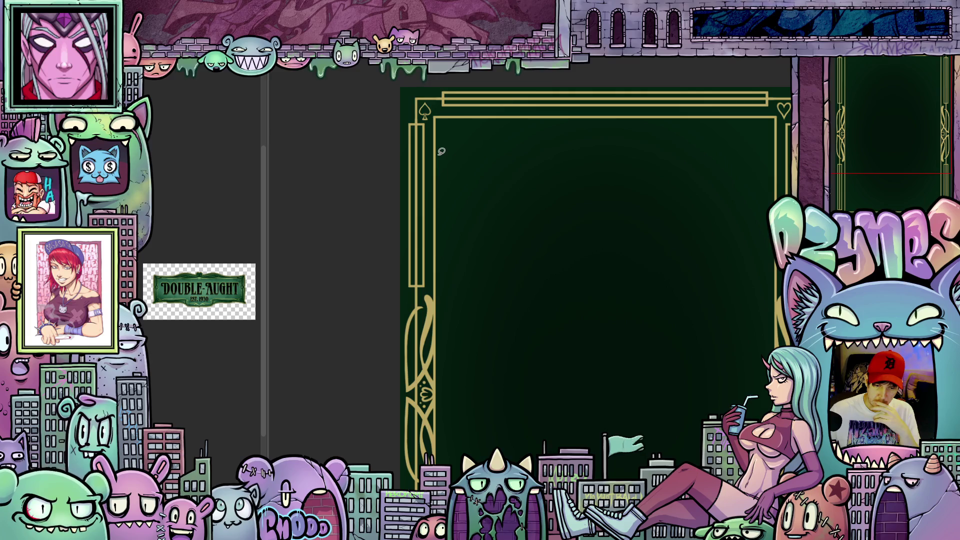
scroll(445, 136, up, 1)
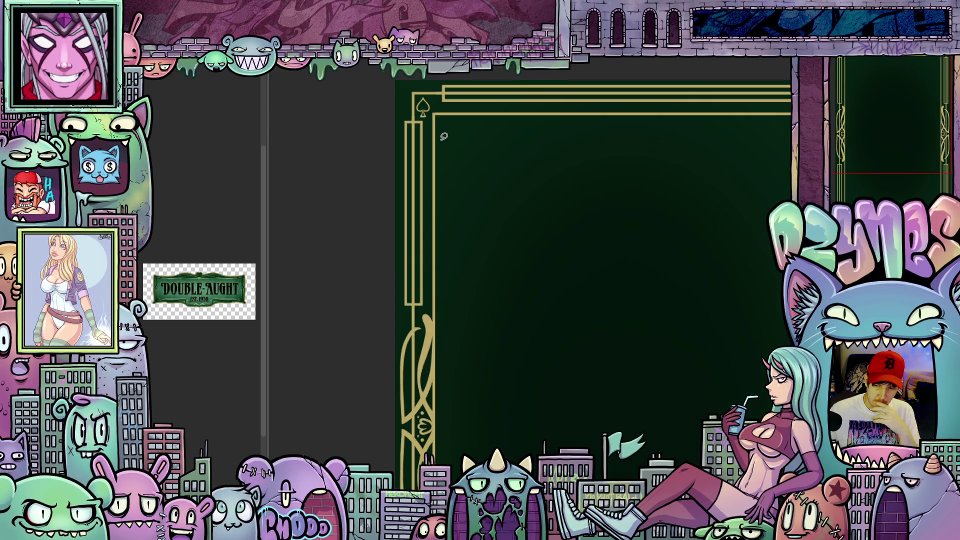
scroll(444, 136, up, 1)
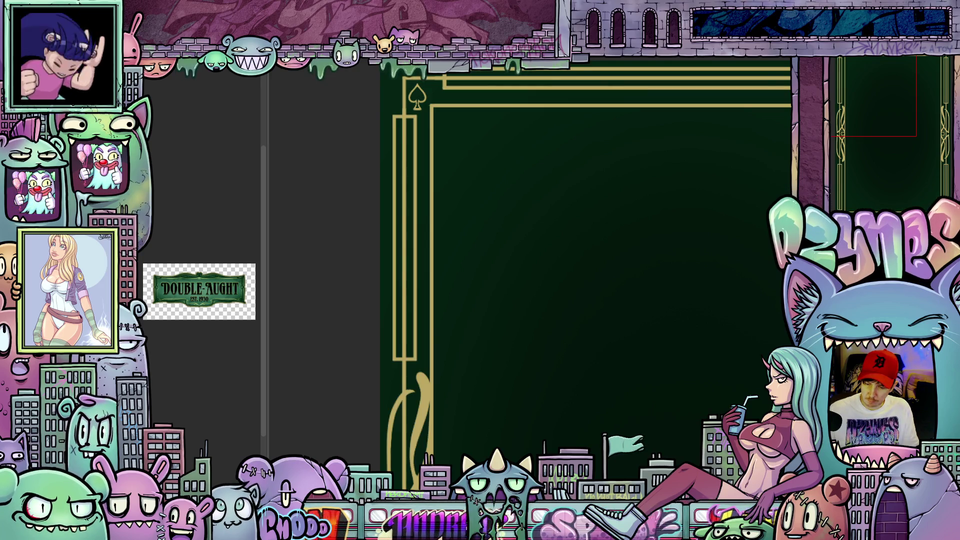
mouse_move(701, 334)
mouse_down()
mouse_move(646, 286)
mouse_move(692, 325)
mouse_up()
drag(651, 422, 529, 313)
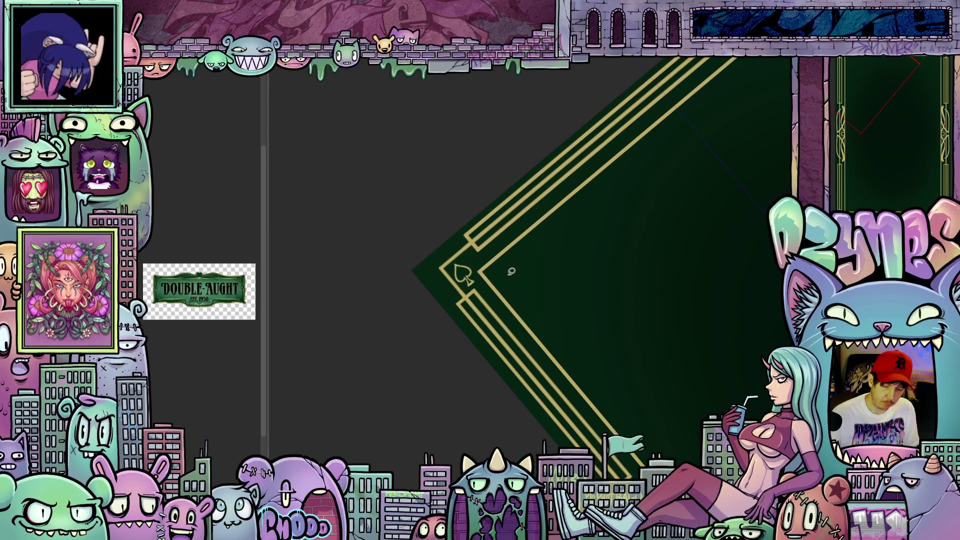
scroll(519, 290, up, 2)
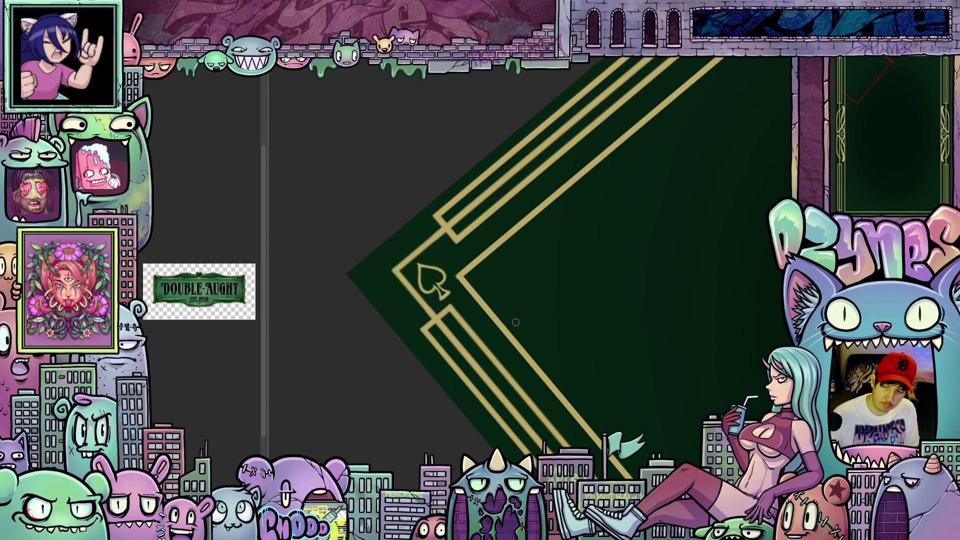
mouse_move(628, 326)
mouse_down()
mouse_move(634, 388)
mouse_move(542, 352)
mouse_up()
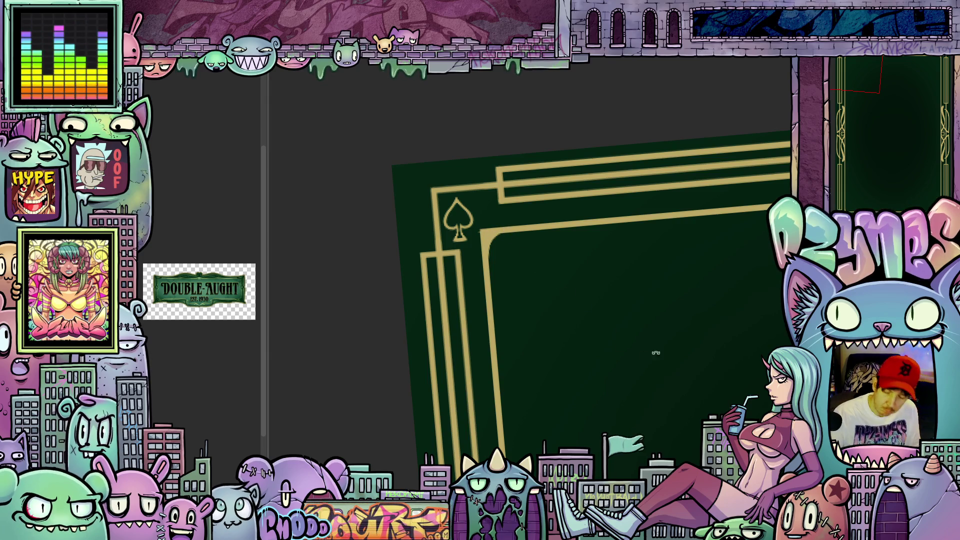
drag(656, 352, 606, 217)
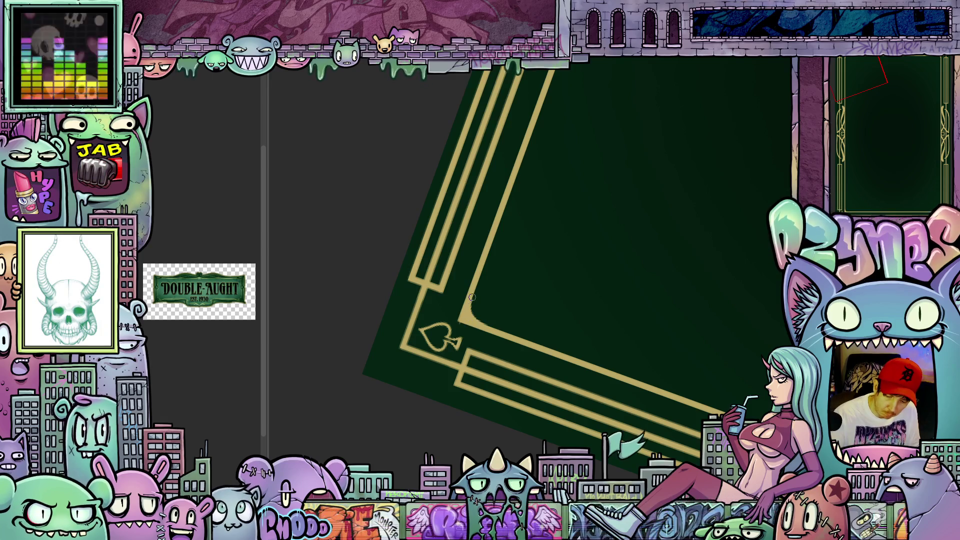
mouse_move(580, 313)
mouse_down()
mouse_move(634, 421)
mouse_move(611, 437)
mouse_up()
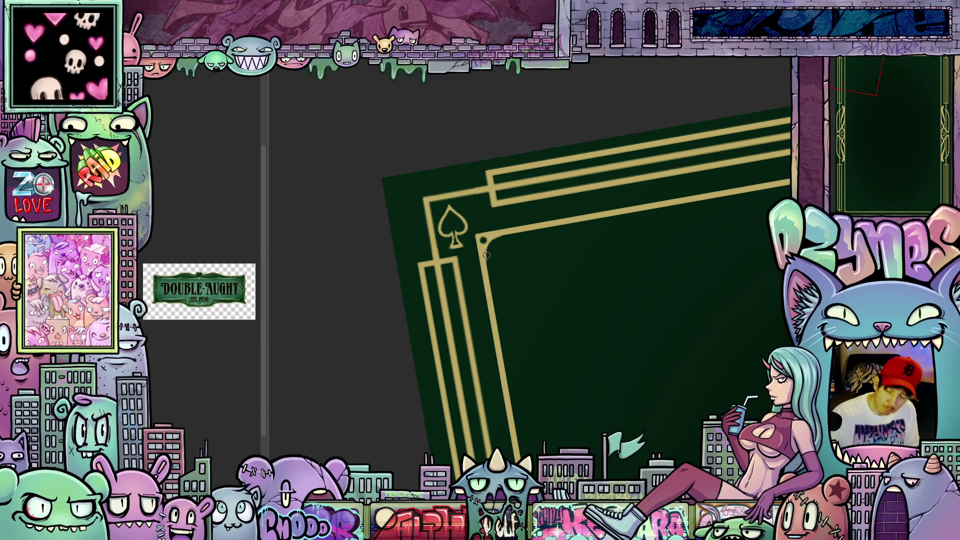
mouse_move(487, 255)
mouse_down()
mouse_move(542, 274)
mouse_move(606, 274)
mouse_move(674, 402)
mouse_move(643, 321)
mouse_move(622, 350)
mouse_move(607, 347)
mouse_move(605, 365)
mouse_move(583, 356)
mouse_up()
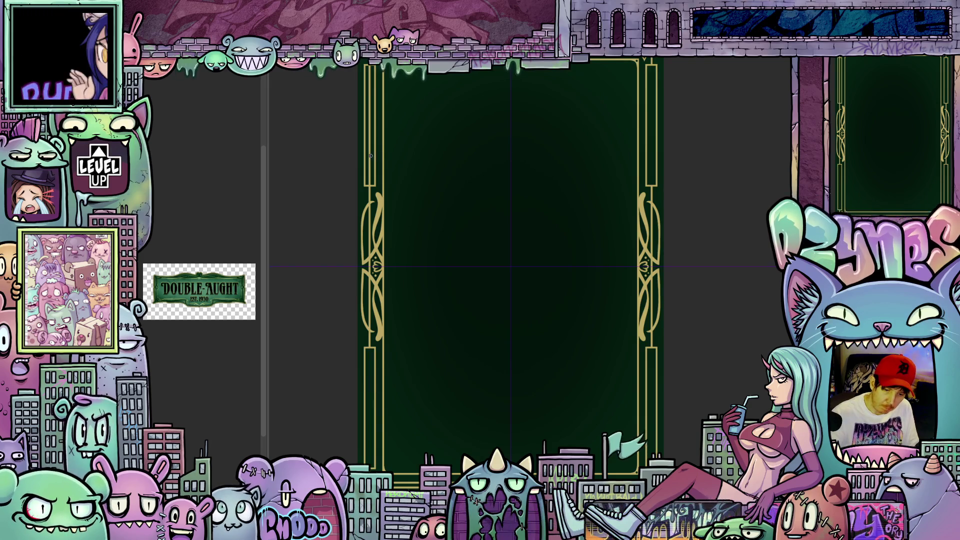
scroll(453, 256, down, 2)
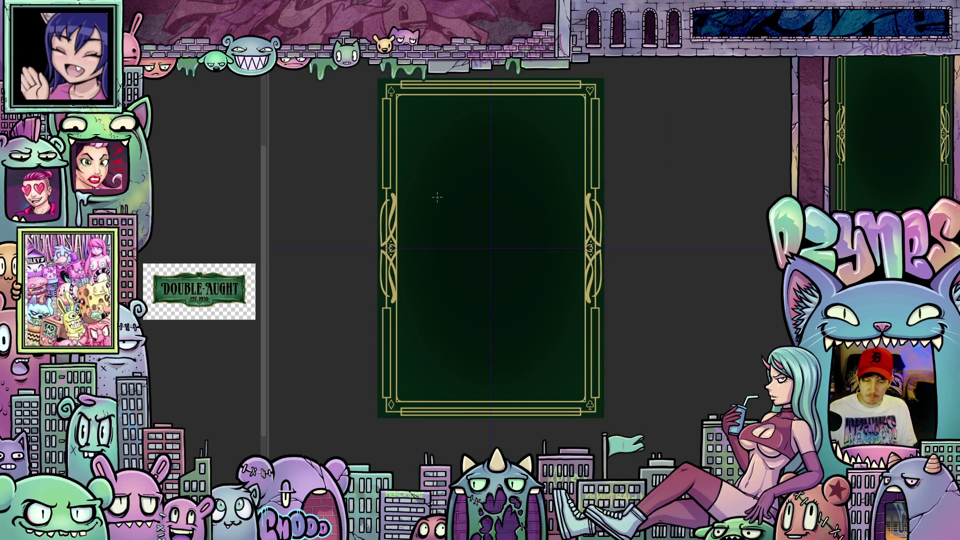
drag(454, 256, 457, 241)
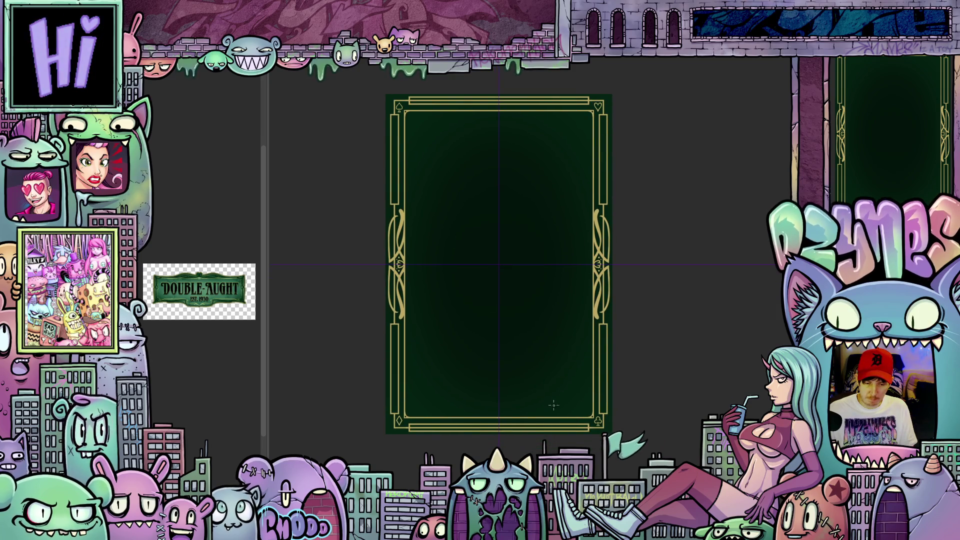
scroll(556, 431, up, 2)
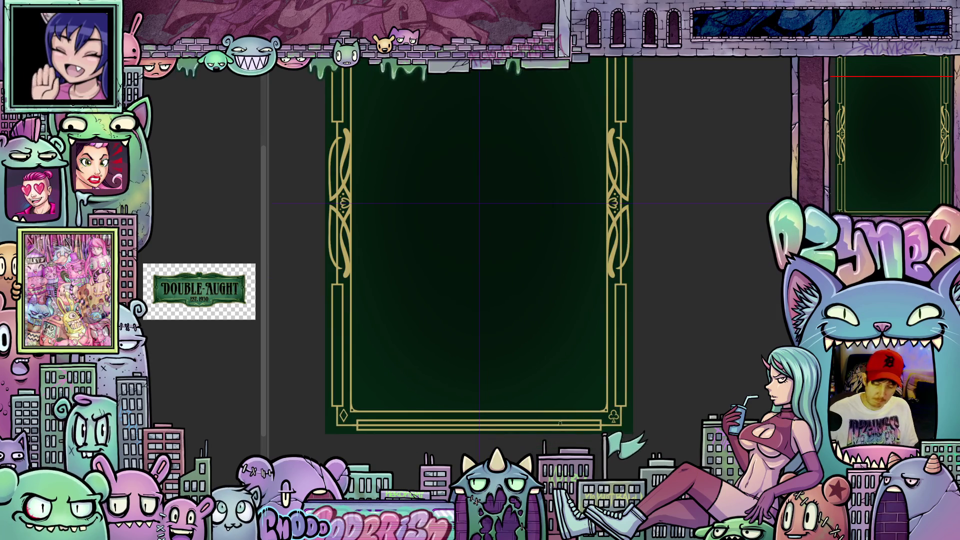
scroll(590, 265, up, 4)
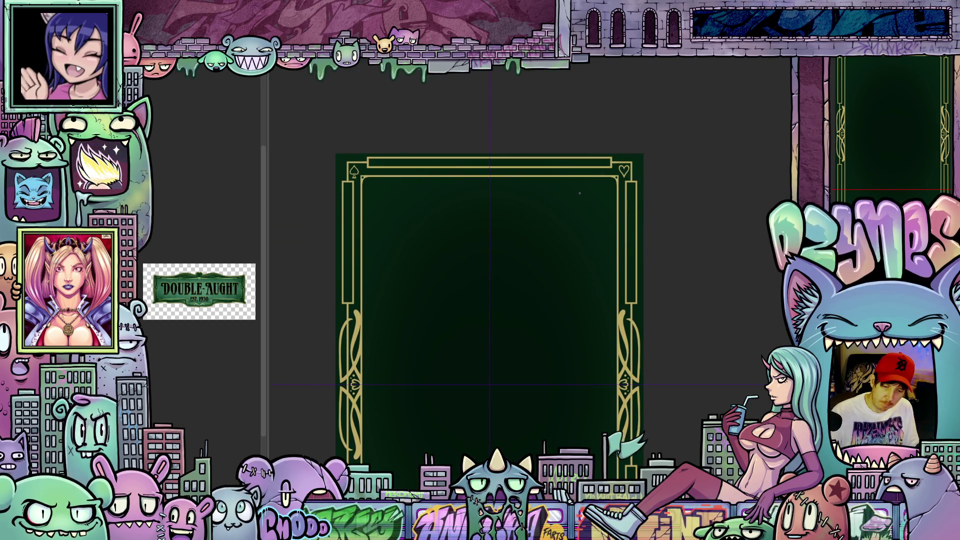
scroll(569, 179, down, 2)
scroll(546, 177, down, 4)
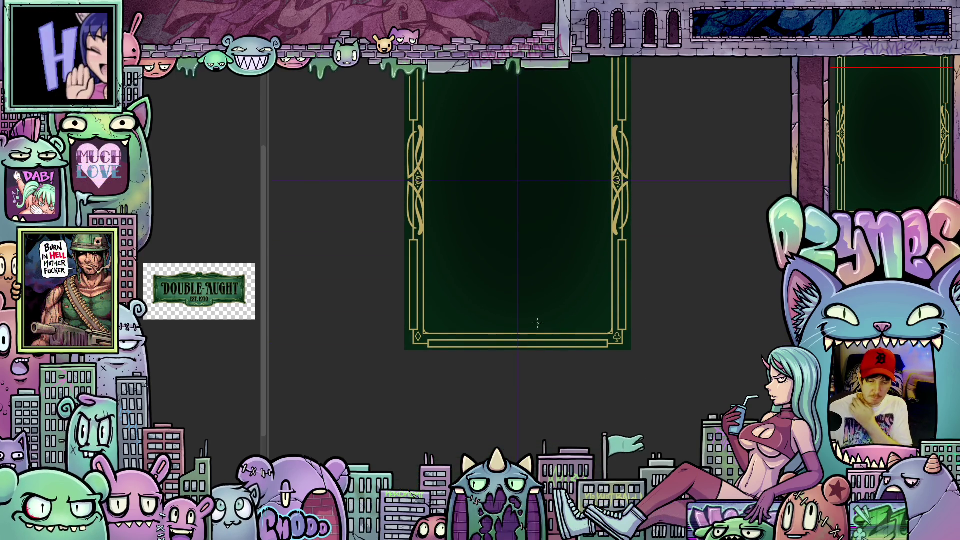
scroll(532, 359, up, 5)
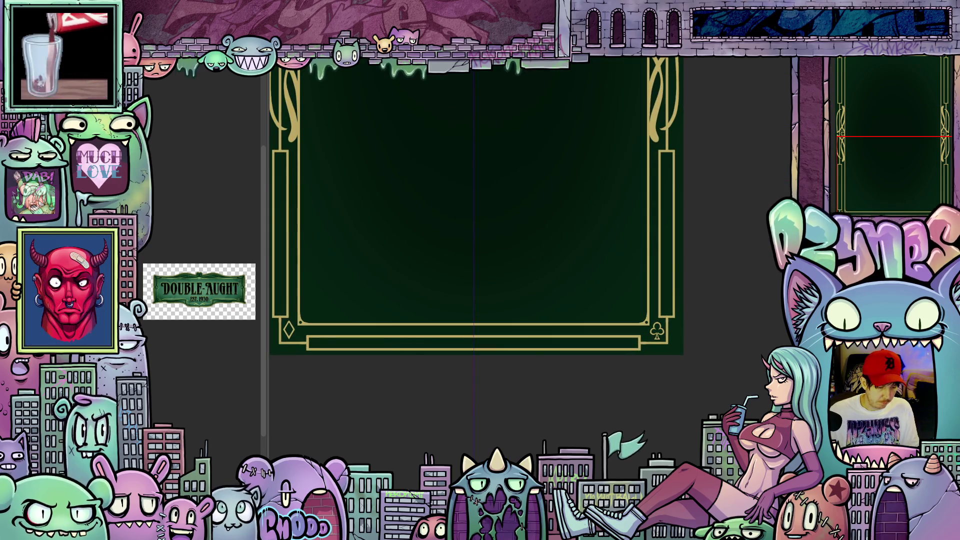
scroll(551, 382, up, 2)
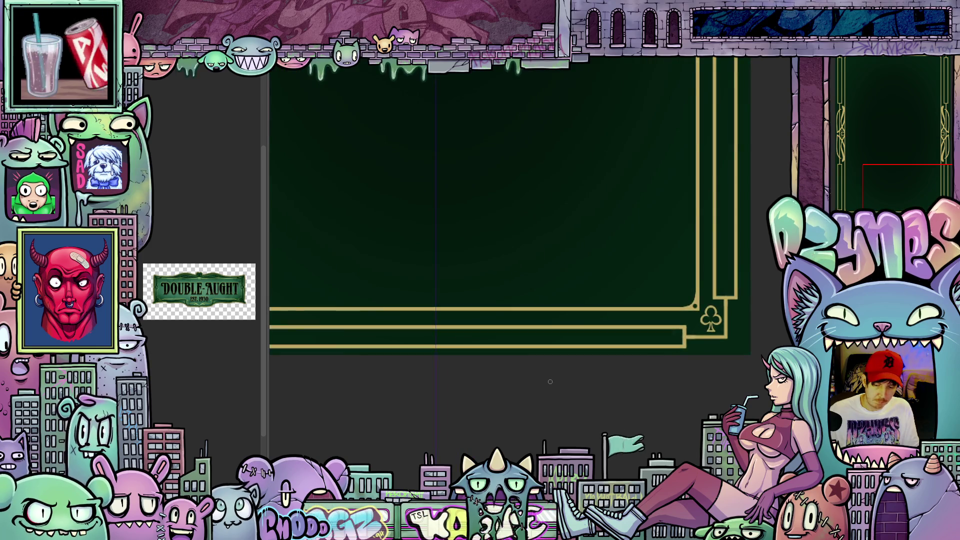
mouse_move(674, 423)
mouse_down()
mouse_move(700, 293)
mouse_move(632, 285)
mouse_move(598, 333)
mouse_up()
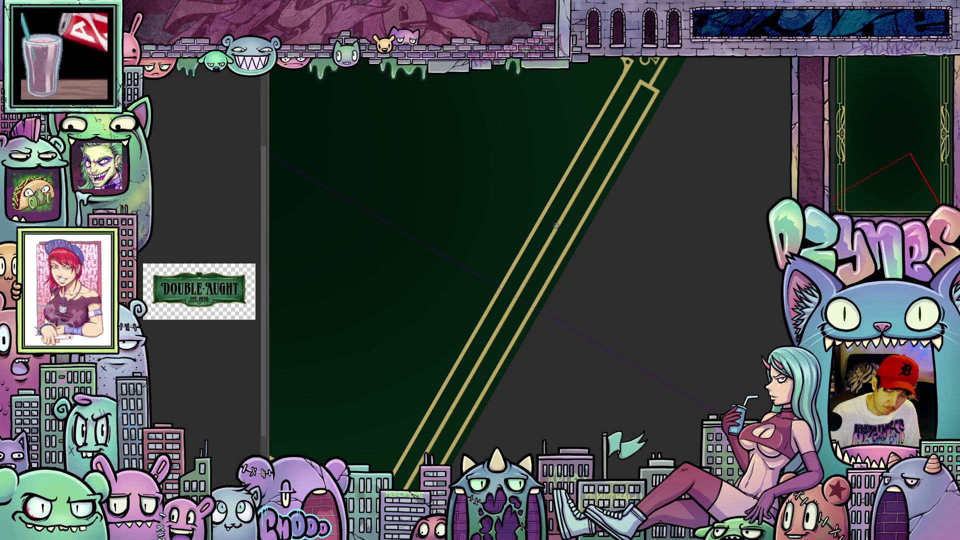
drag(555, 226, 528, 257)
drag(513, 300, 503, 354)
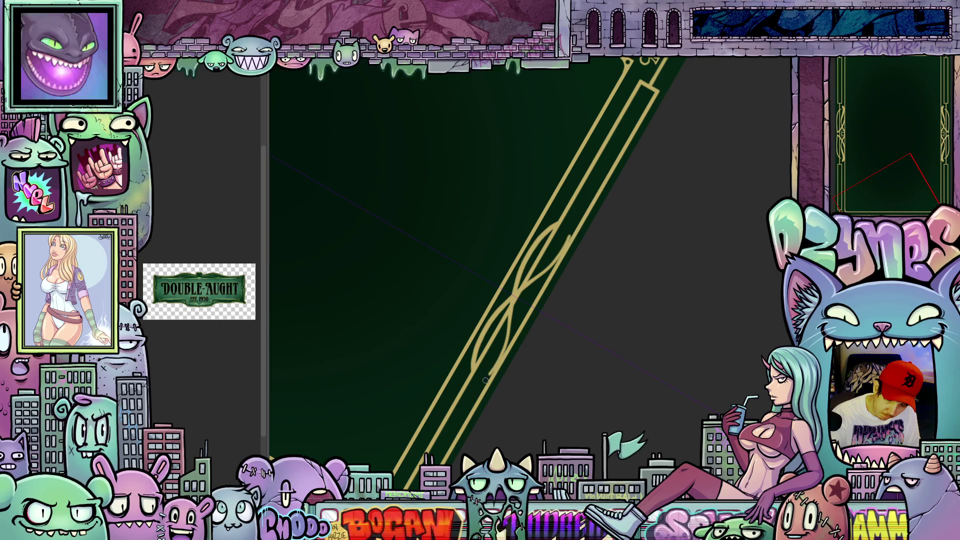
mouse_move(625, 330)
mouse_down()
mouse_move(654, 403)
mouse_move(624, 427)
mouse_move(654, 402)
mouse_move(645, 427)
mouse_move(637, 407)
mouse_move(599, 436)
mouse_move(459, 458)
mouse_up()
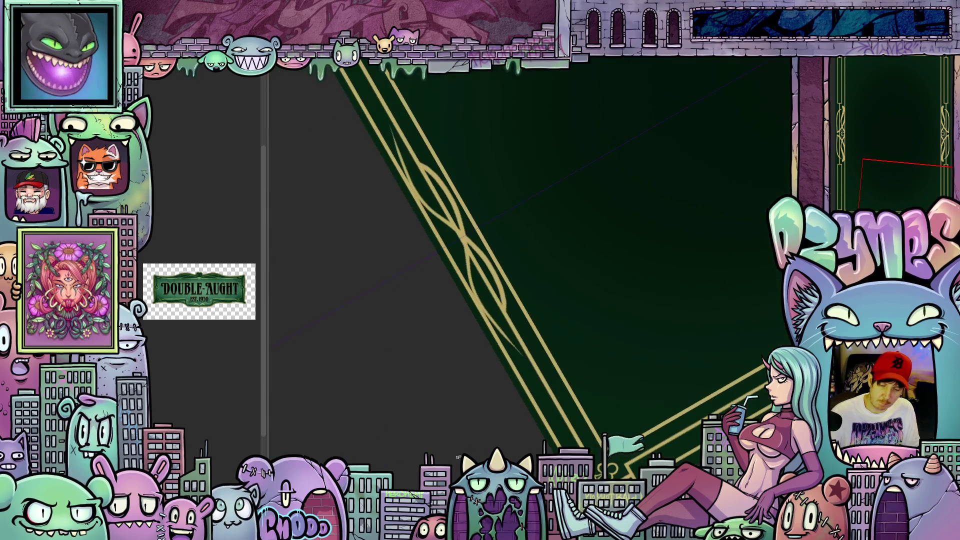
key(ctrl+z)
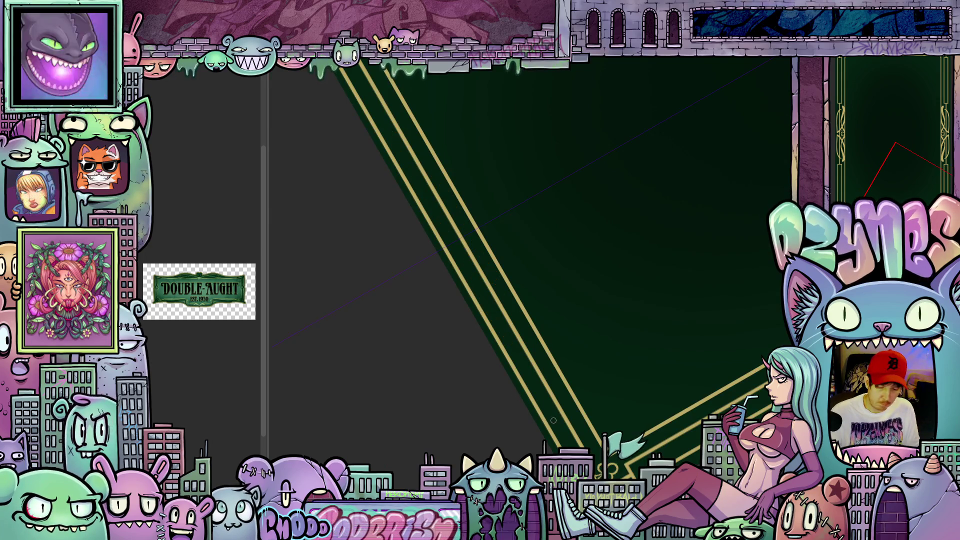
mouse_move(575, 423)
mouse_down()
mouse_move(643, 401)
mouse_move(685, 322)
mouse_move(692, 272)
mouse_move(681, 303)
mouse_move(698, 303)
mouse_up()
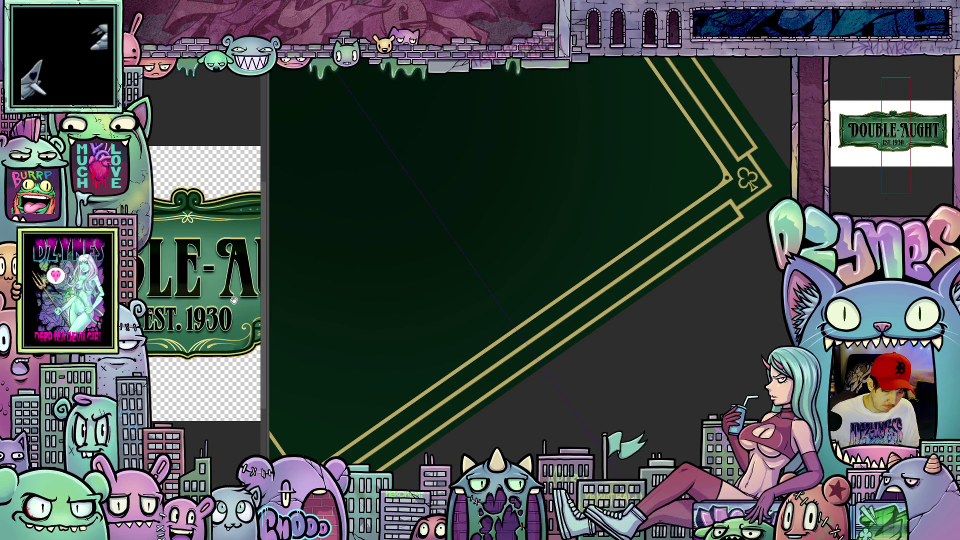
Step: Rotate the card view and paint a gold curve along the bottom border lines
drag(205, 301, 200, 304)
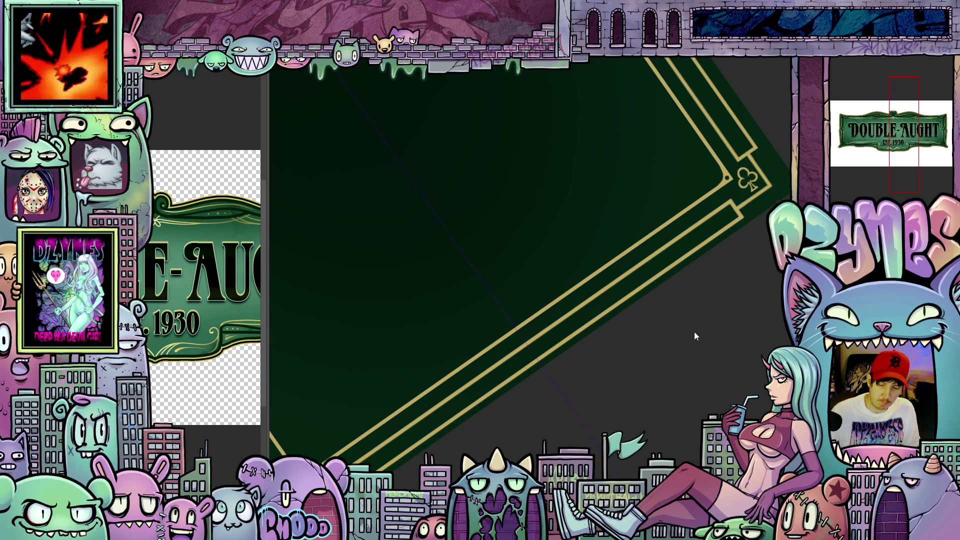
drag(712, 361, 738, 260)
mouse_move(691, 314)
mouse_down()
mouse_move(690, 292)
mouse_move(659, 279)
mouse_up()
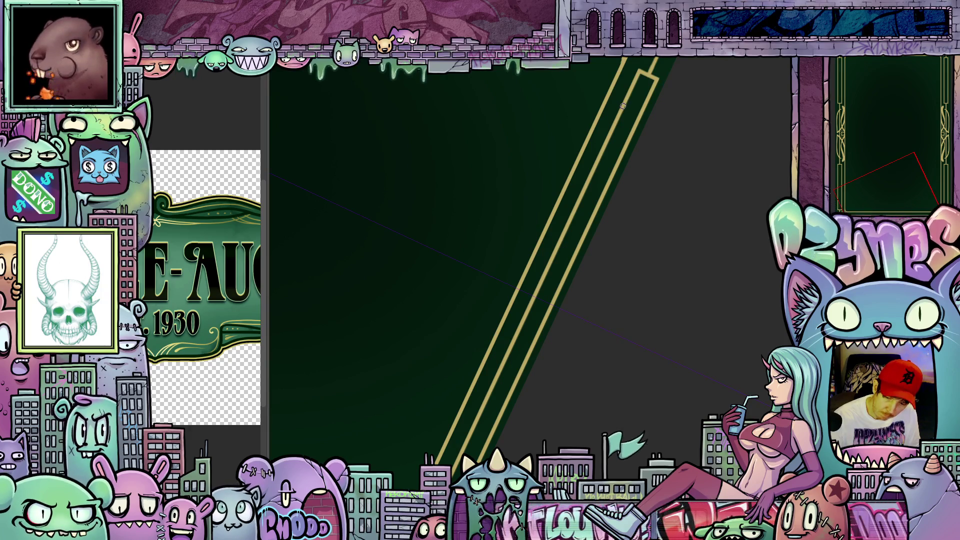
drag(623, 118, 551, 304)
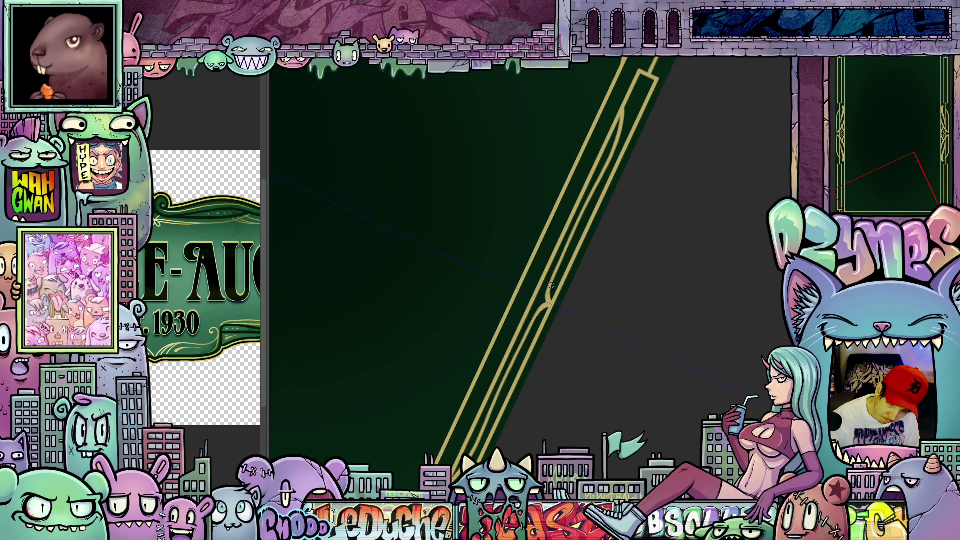
Step: Extend the inner gold frame line downward by the club corner, then reset the view
mouse_move(709, 281)
mouse_down()
mouse_move(707, 377)
mouse_move(685, 400)
mouse_move(650, 407)
mouse_move(669, 416)
mouse_move(707, 369)
mouse_move(699, 360)
mouse_up()
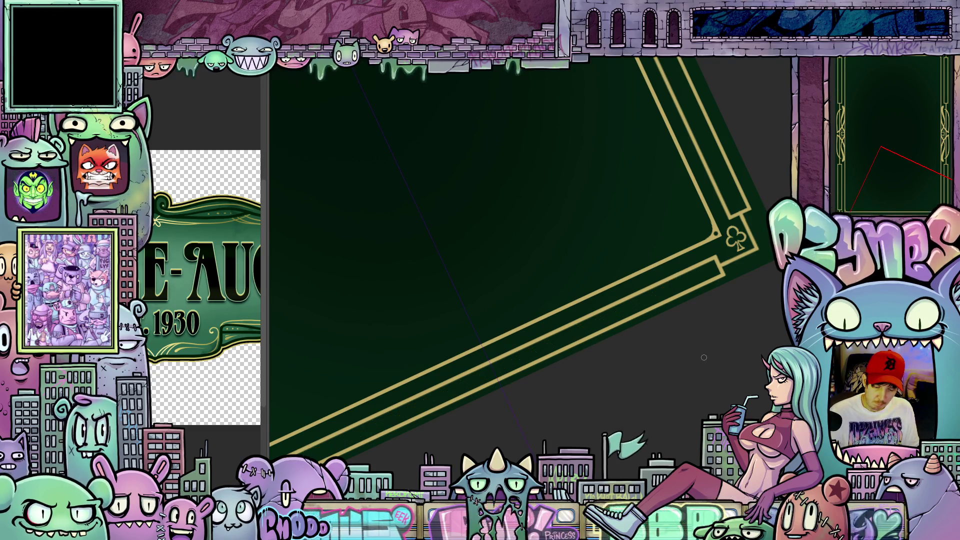
mouse_move(704, 359)
mouse_down()
mouse_move(720, 345)
mouse_move(725, 304)
mouse_move(701, 328)
mouse_move(678, 304)
mouse_move(654, 302)
mouse_up()
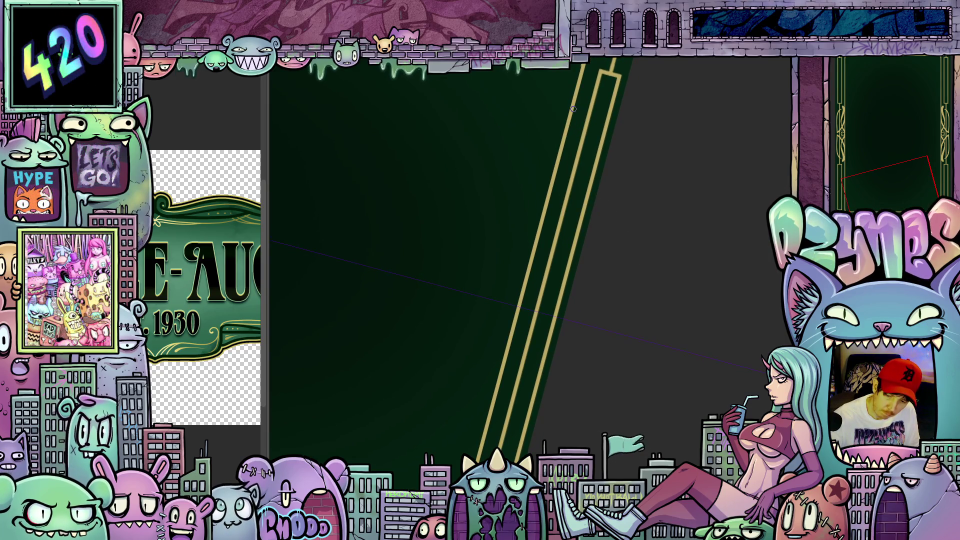
drag(579, 190, 549, 327)
mouse_move(677, 326)
mouse_down()
mouse_move(671, 380)
mouse_move(687, 394)
mouse_move(677, 379)
mouse_up()
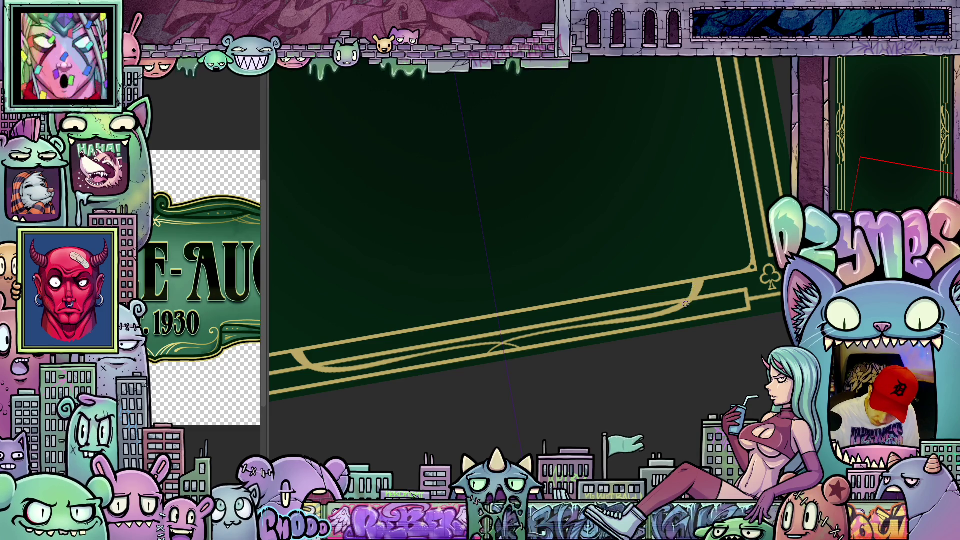
mouse_move(667, 347)
mouse_down()
mouse_move(699, 343)
mouse_move(643, 386)
mouse_move(609, 392)
mouse_move(677, 380)
mouse_move(635, 389)
mouse_move(647, 376)
mouse_move(685, 395)
mouse_move(695, 326)
mouse_move(715, 369)
mouse_up()
key(ctrl+0)
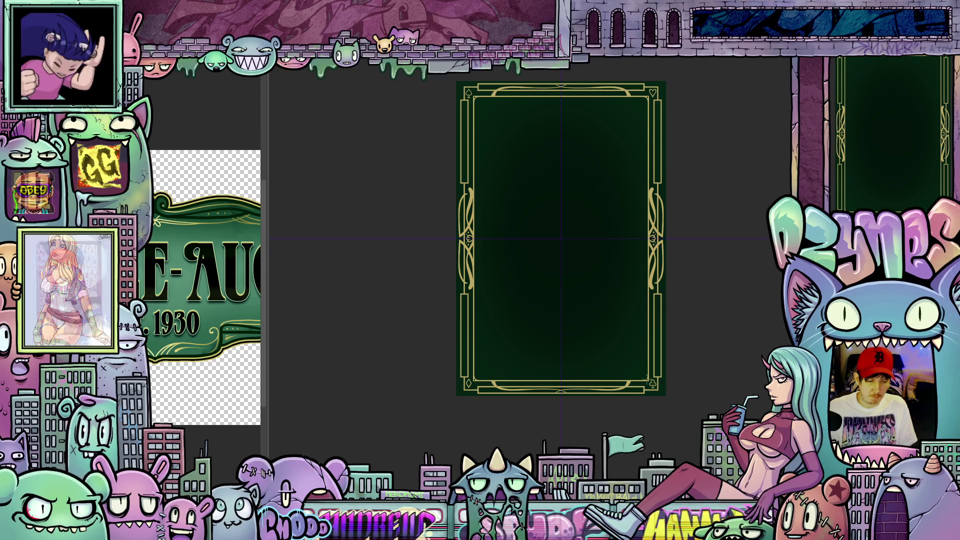
Step: Zoom and pan until the card's bottom gold border fills the canvas view
scroll(646, 401, up, 5)
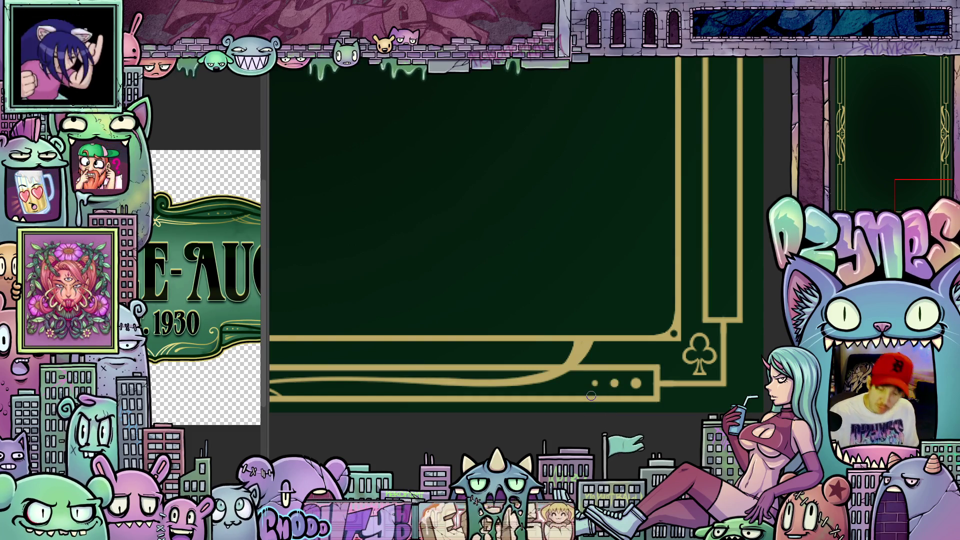
scroll(595, 326, down, 5)
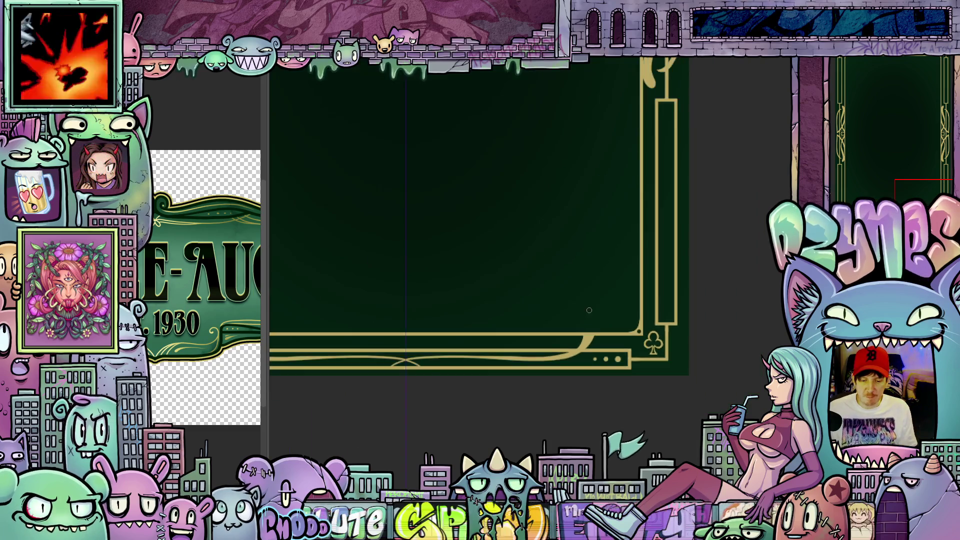
drag(588, 384, 571, 372)
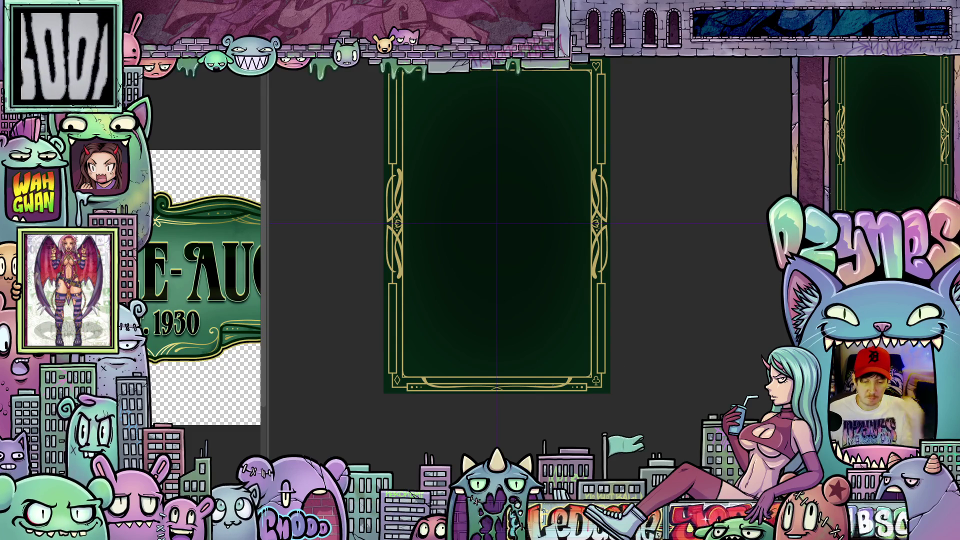
scroll(475, 371, up, 4)
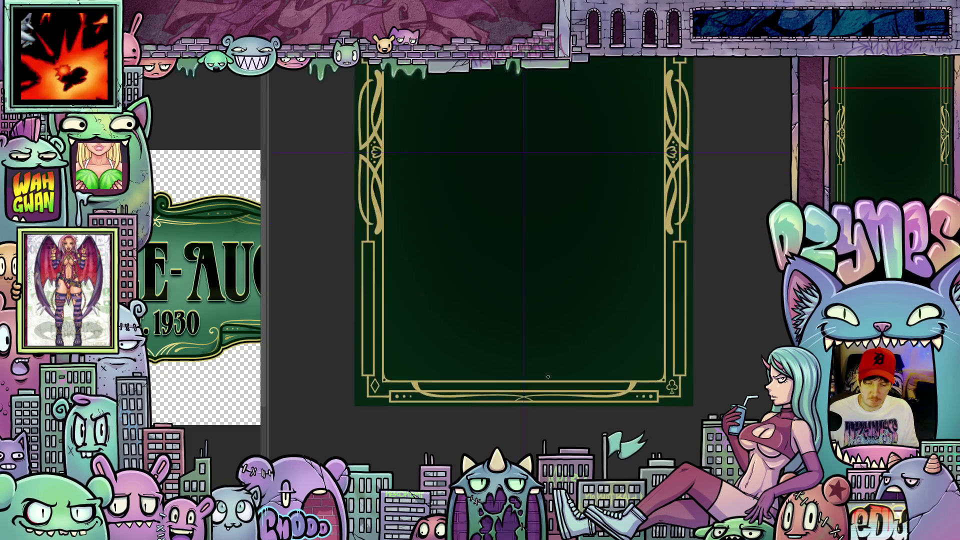
drag(607, 358, 454, 388)
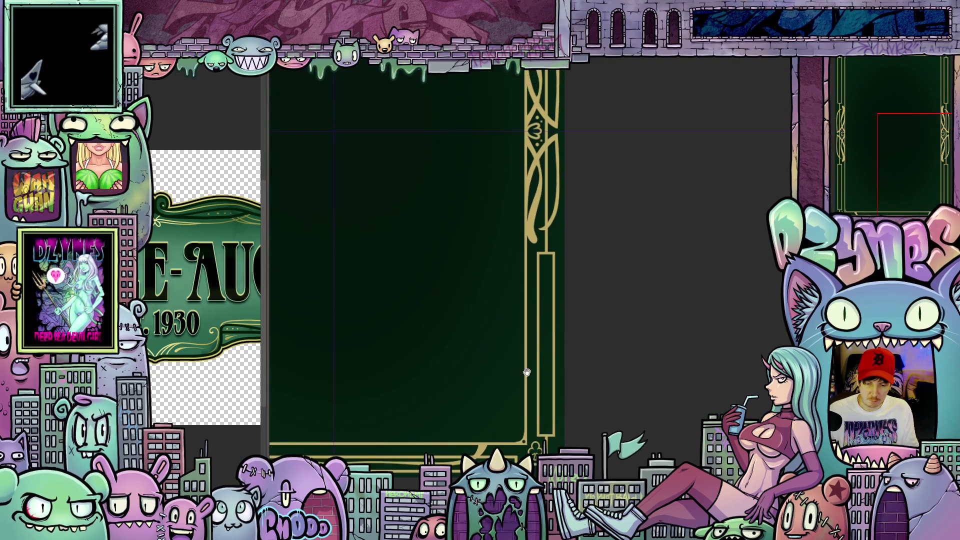
mouse_move(547, 411)
mouse_down()
mouse_move(542, 358)
mouse_move(536, 401)
mouse_move(538, 304)
mouse_up()
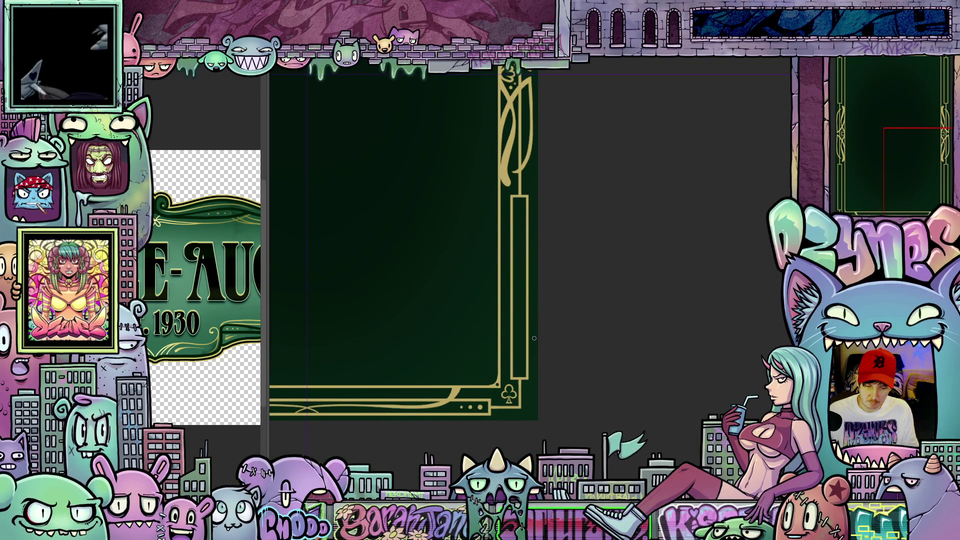
scroll(535, 338, down, 2)
mouse_move(464, 413)
mouse_down()
mouse_move(493, 376)
mouse_move(589, 333)
mouse_up()
scroll(527, 353, up, 5)
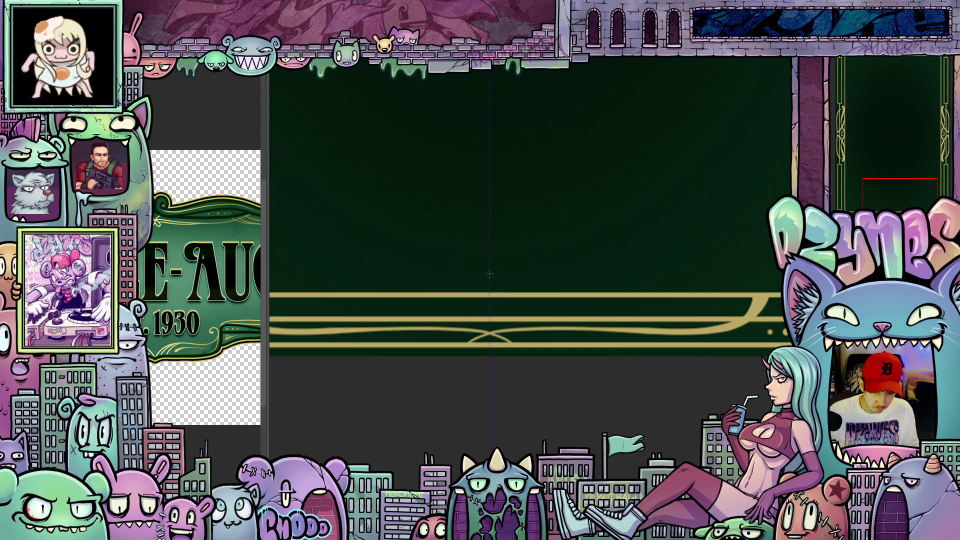
Step: Draw a triangle outline over the bottom border's centre, then move the view to the top border
drag(487, 283, 484, 287)
drag(482, 285, 478, 283)
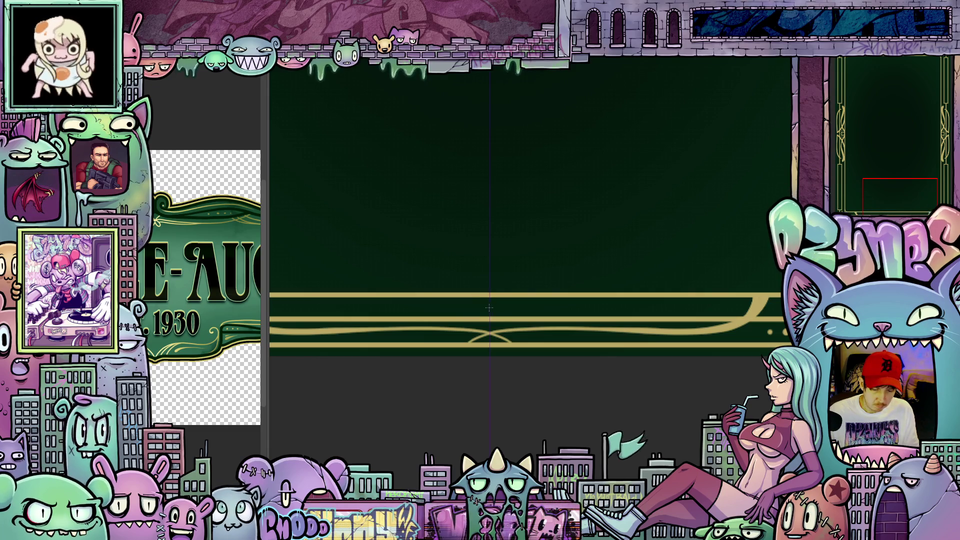
drag(489, 306, 513, 294)
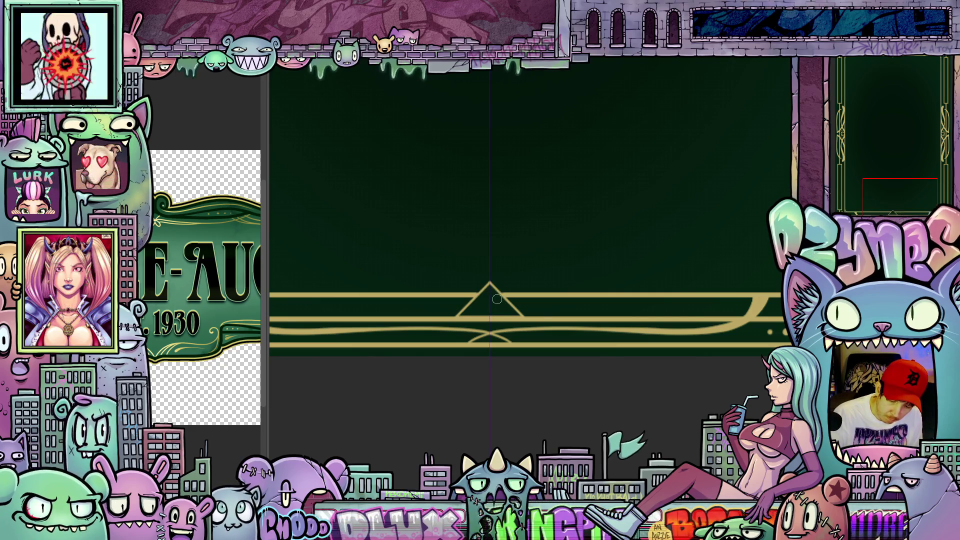
scroll(511, 337, down, 5)
drag(549, 343, 610, 416)
scroll(611, 417, up, 5)
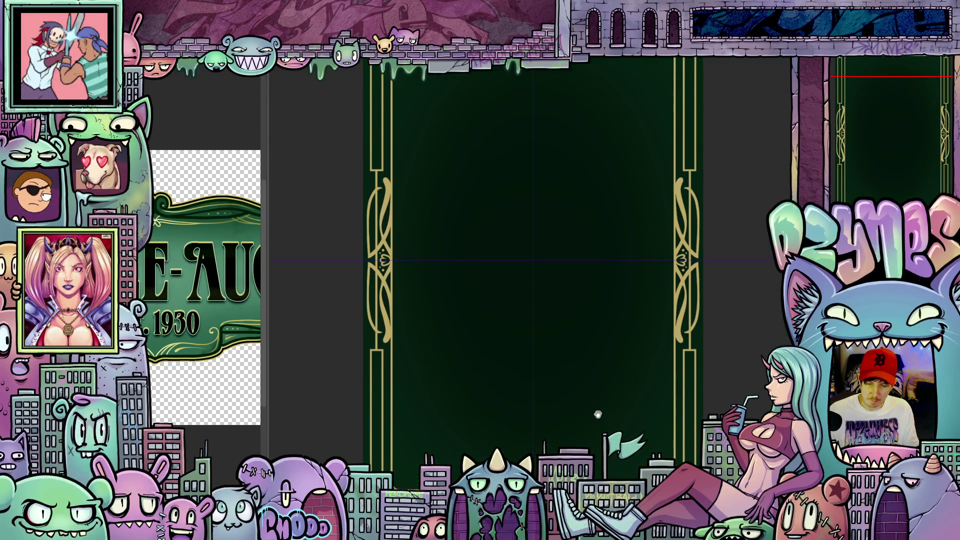
scroll(587, 360, up, 3)
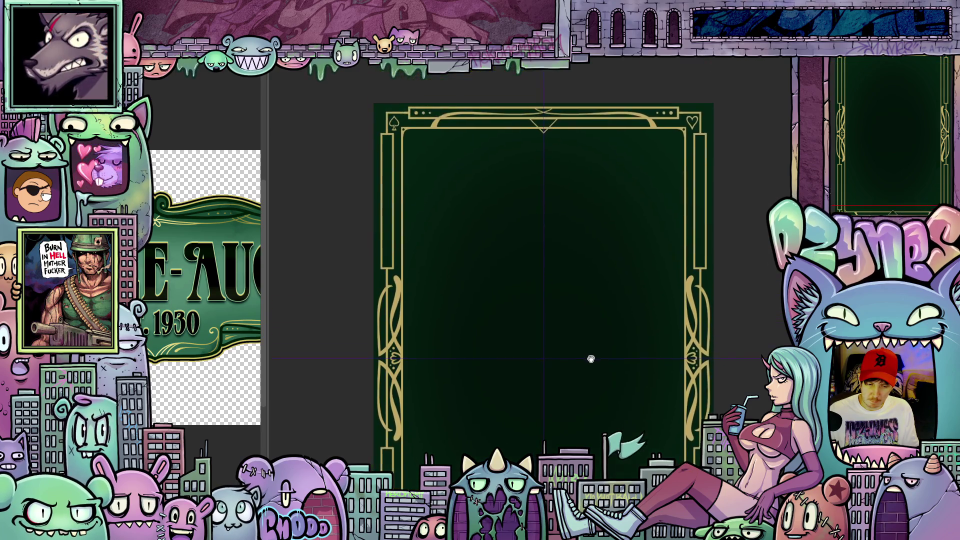
scroll(553, 204, up, 2)
scroll(553, 204, up, 1)
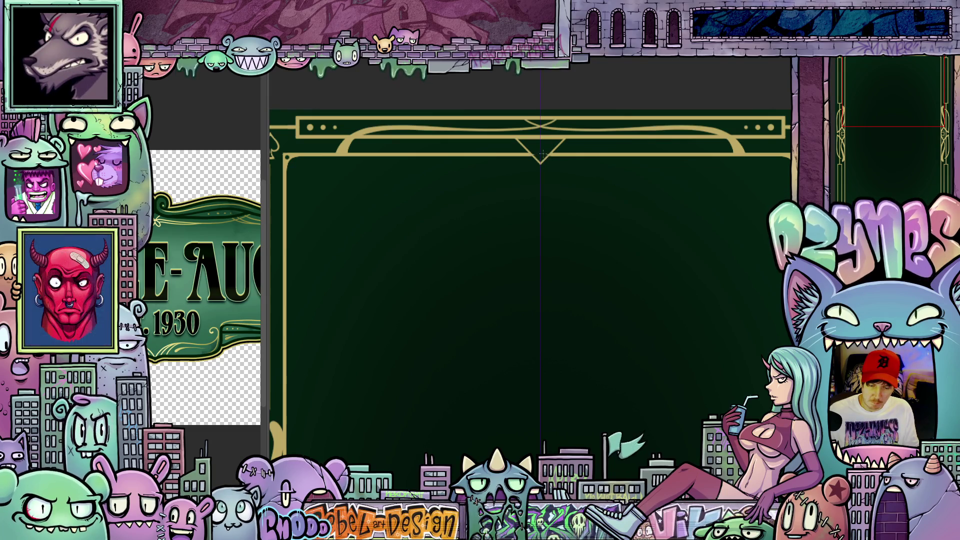
scroll(549, 161, up, 2)
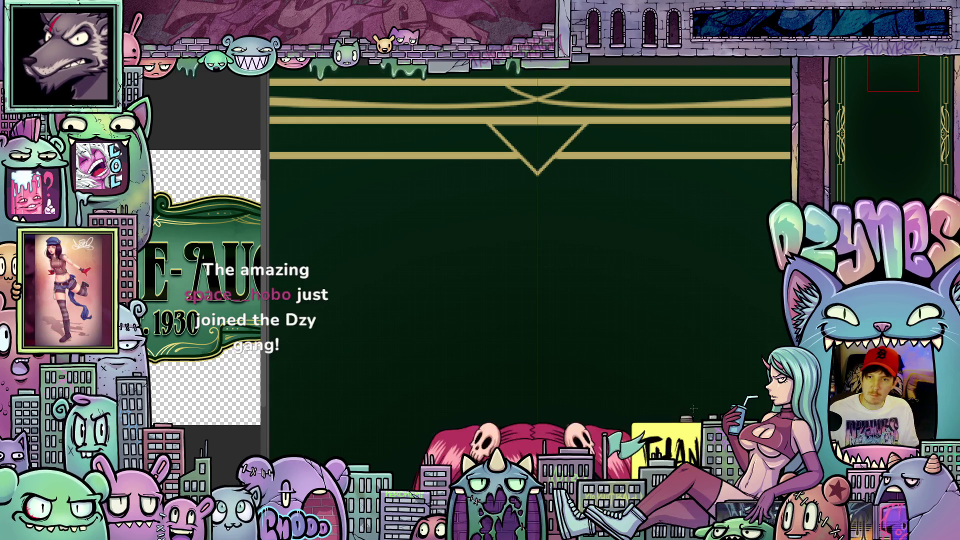
scroll(697, 341, down, 3)
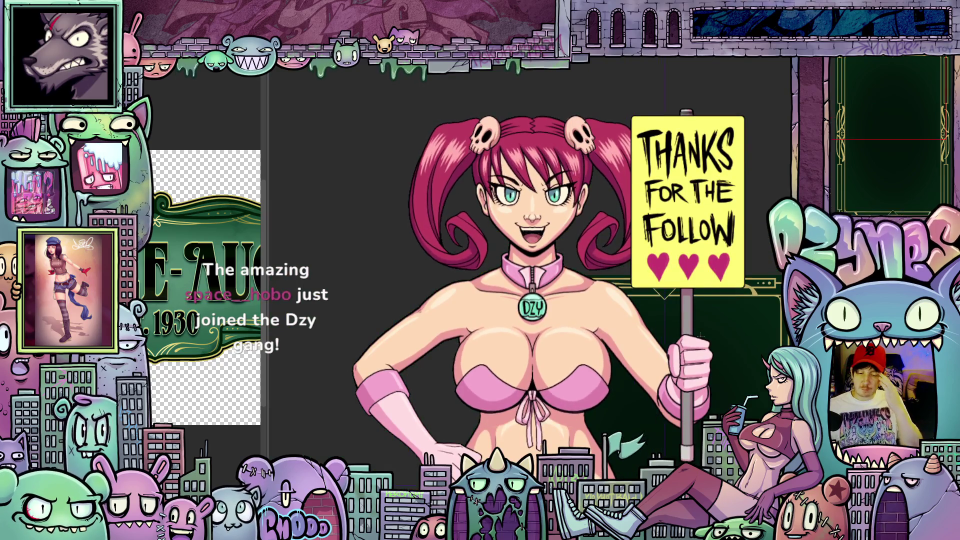
scroll(701, 336, down, 2)
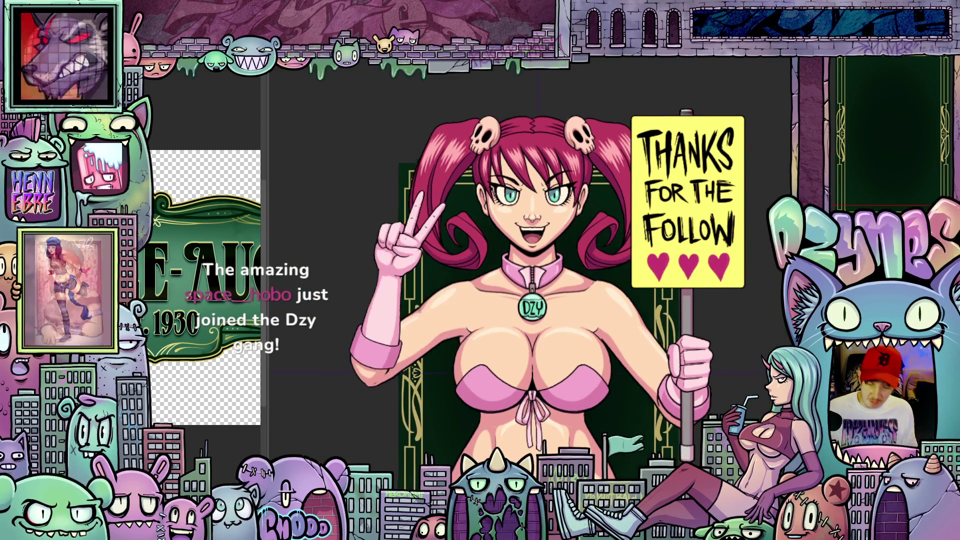
scroll(545, 285, down, 3)
scroll(545, 285, up, 1)
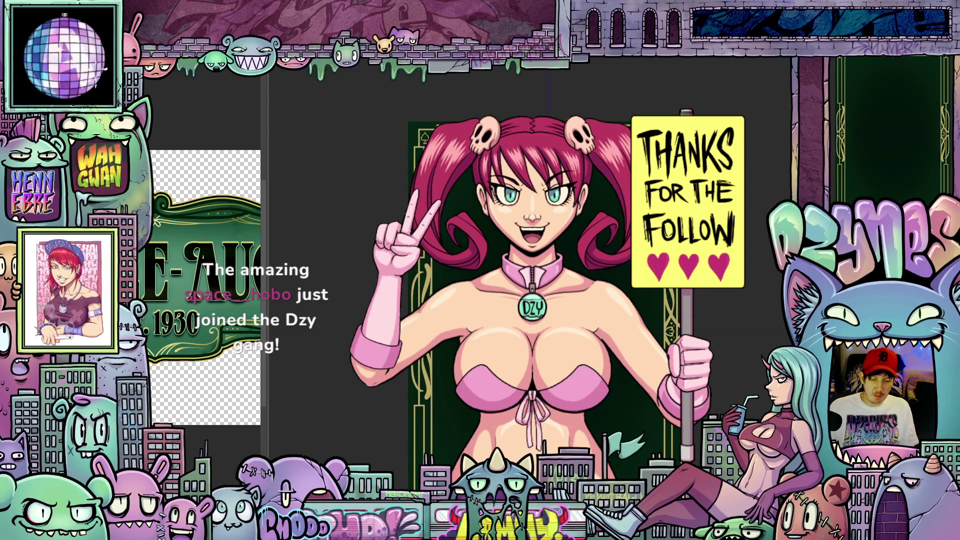
scroll(545, 285, up, 3)
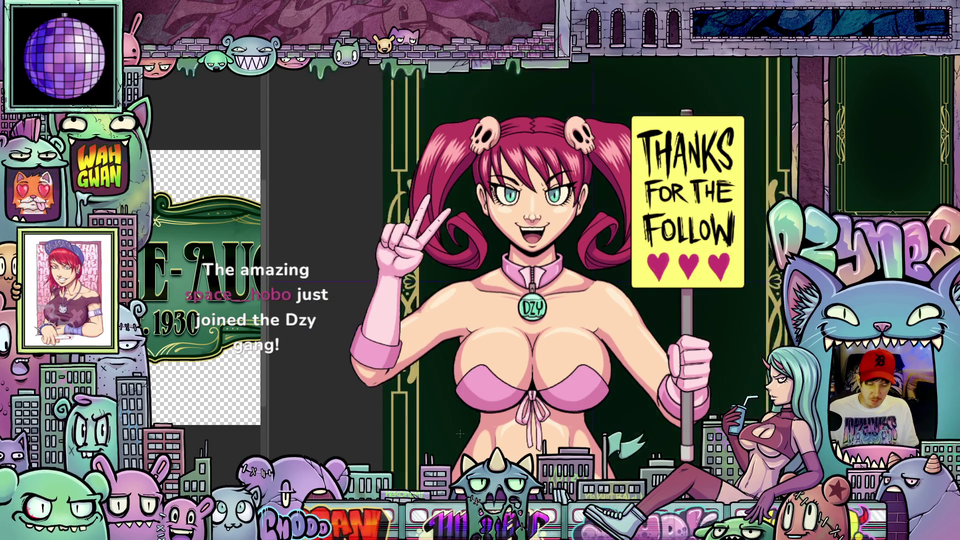
scroll(545, 285, up, 2)
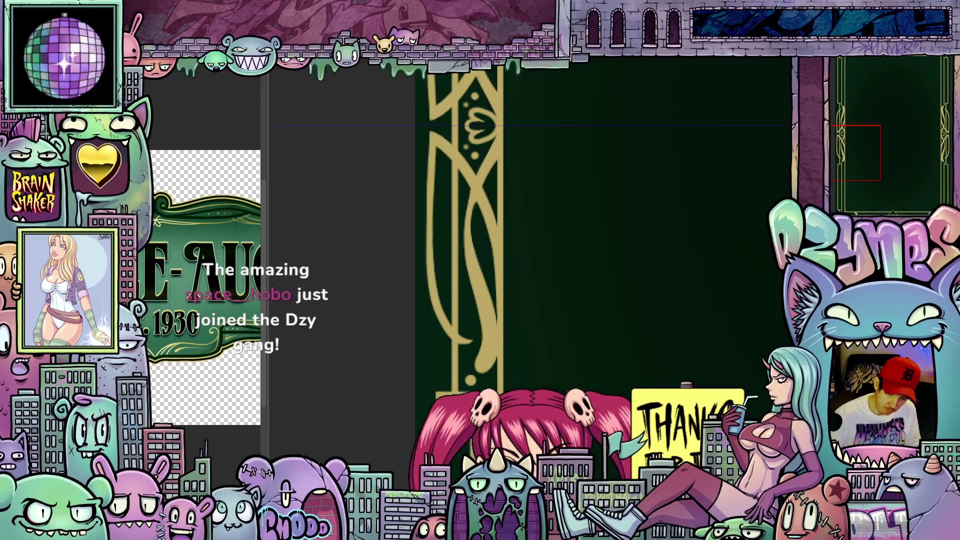
scroll(567, 386, down, 1)
scroll(567, 386, down, 2)
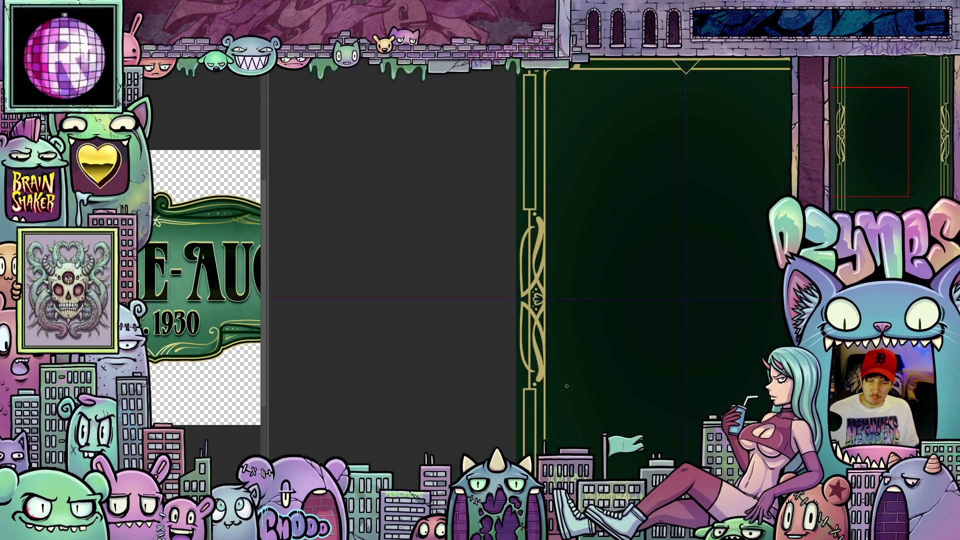
Step: Tilt the view and paint a gold line down the left border near the lower-left corner
mouse_move(610, 418)
mouse_down()
mouse_move(526, 380)
mouse_move(527, 395)
mouse_move(535, 377)
mouse_up()
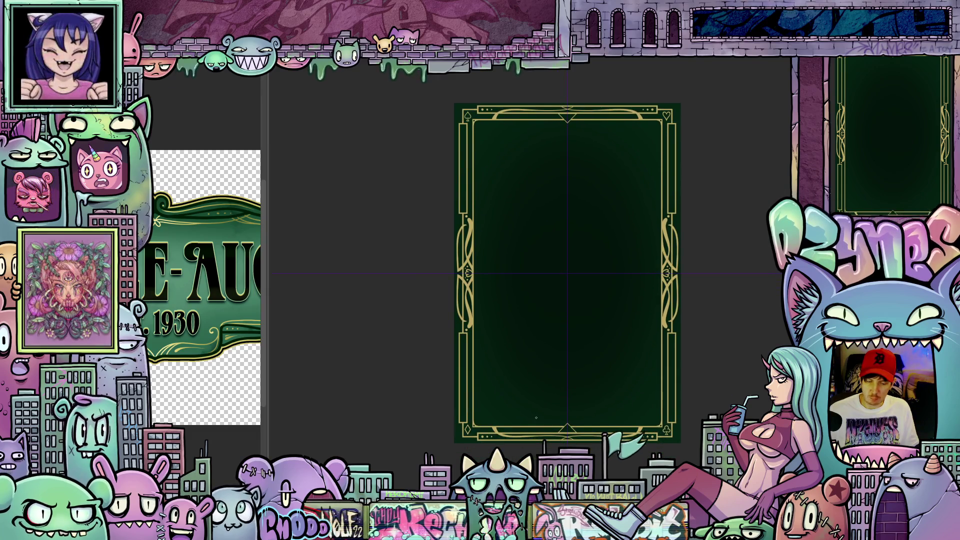
scroll(499, 422, up, 4)
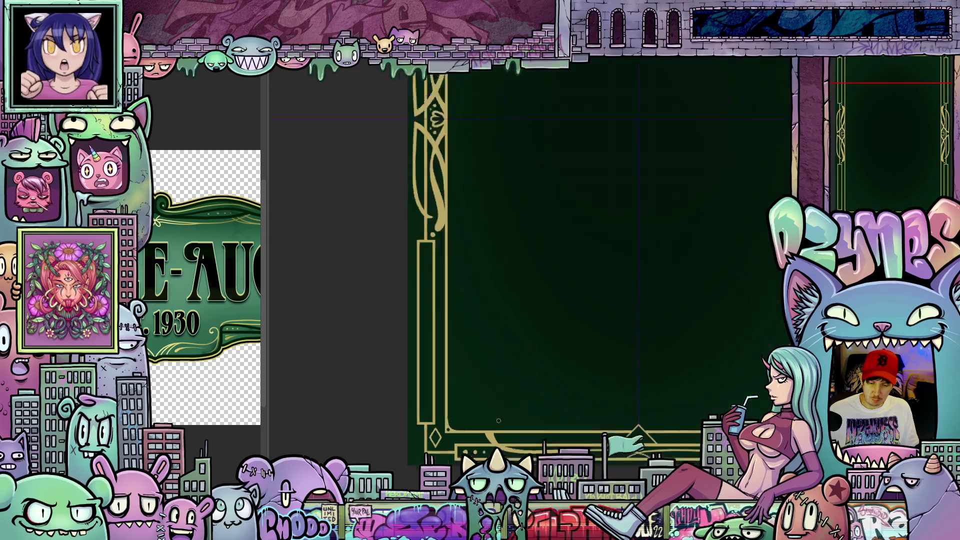
mouse_move(499, 422)
mouse_down()
mouse_move(684, 447)
mouse_move(669, 403)
mouse_move(676, 392)
mouse_move(461, 417)
mouse_up()
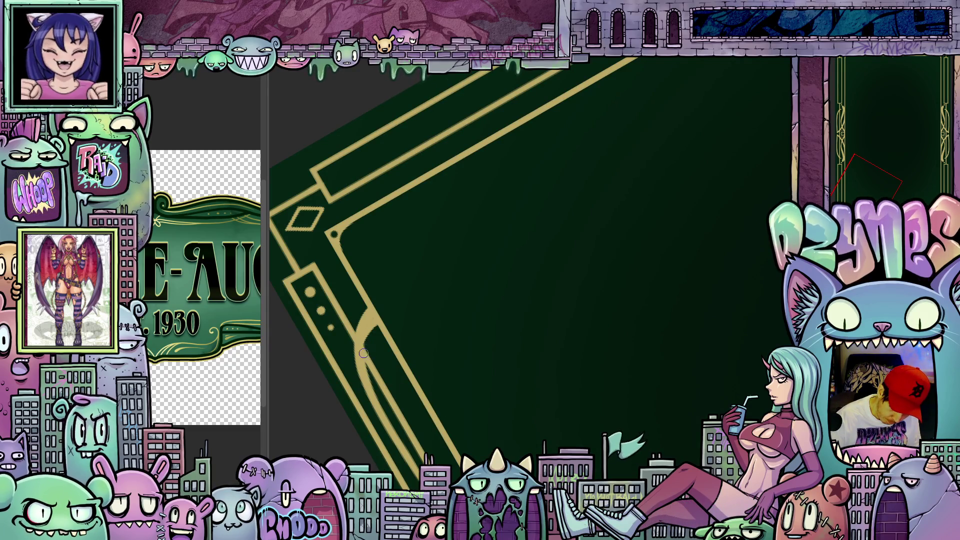
mouse_move(483, 350)
mouse_down()
mouse_move(551, 360)
mouse_move(516, 399)
mouse_up()
drag(413, 412, 495, 395)
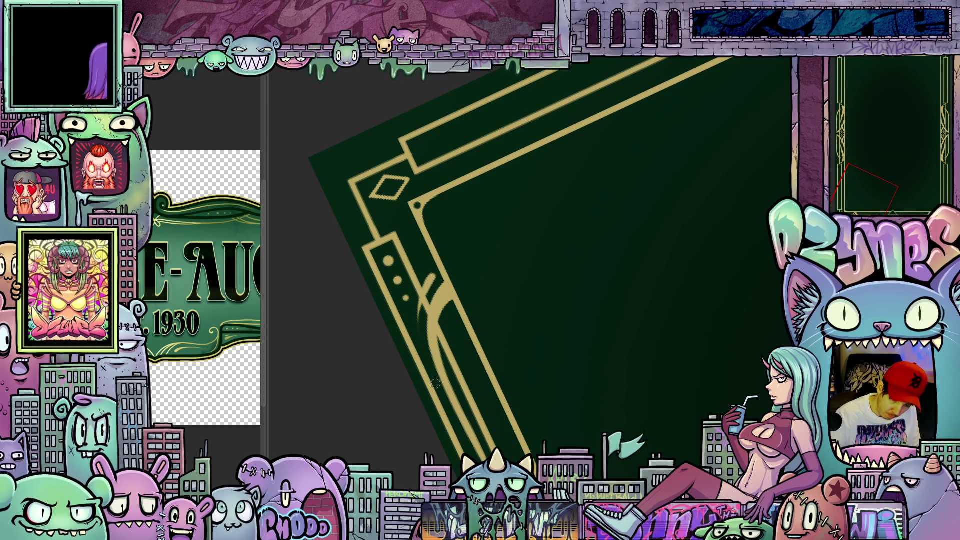
mouse_move(432, 277)
mouse_down()
mouse_move(419, 343)
mouse_move(439, 378)
mouse_up()
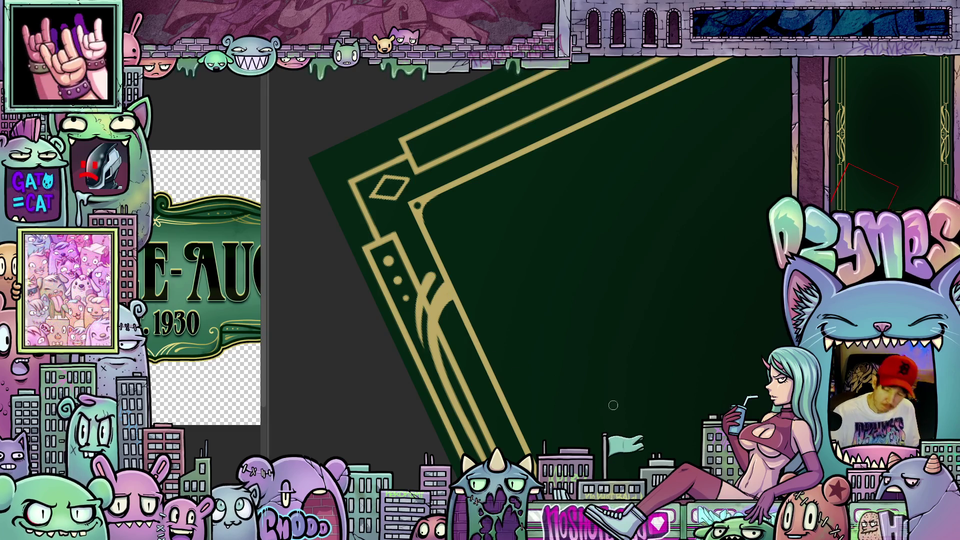
mouse_move(622, 407)
mouse_down()
mouse_move(666, 355)
mouse_move(701, 285)
mouse_move(701, 307)
mouse_move(490, 409)
mouse_up()
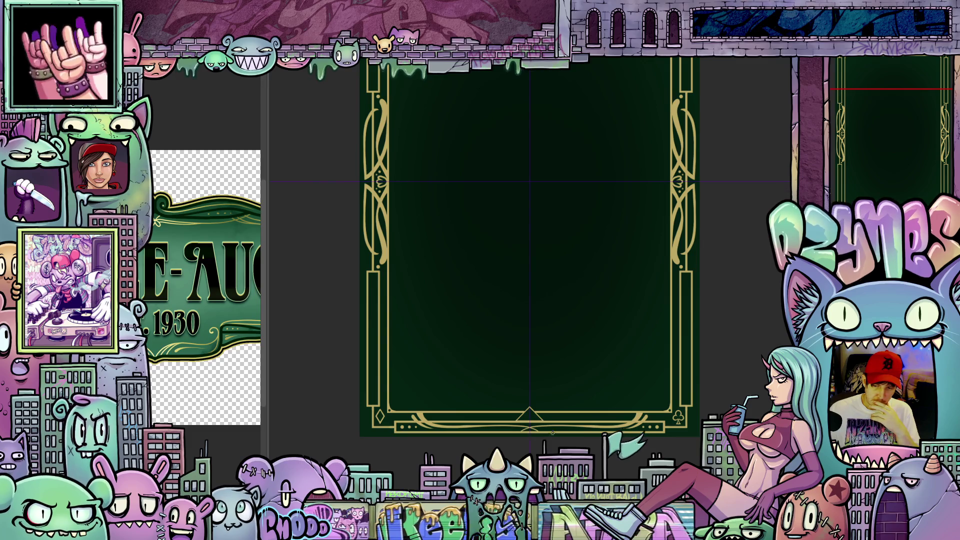
Step: Draw a straight line across the card's bottom border
scroll(548, 442, up, 2)
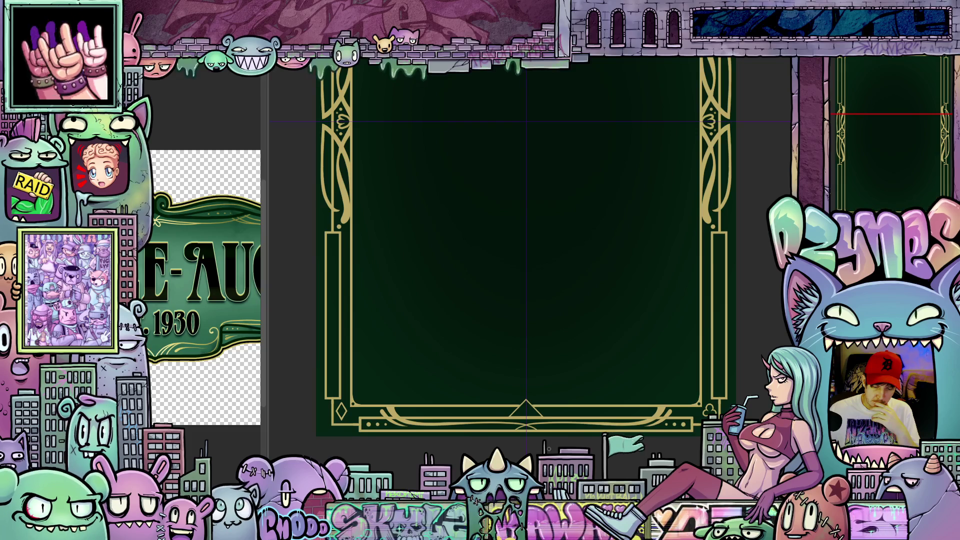
scroll(600, 442, up, 2)
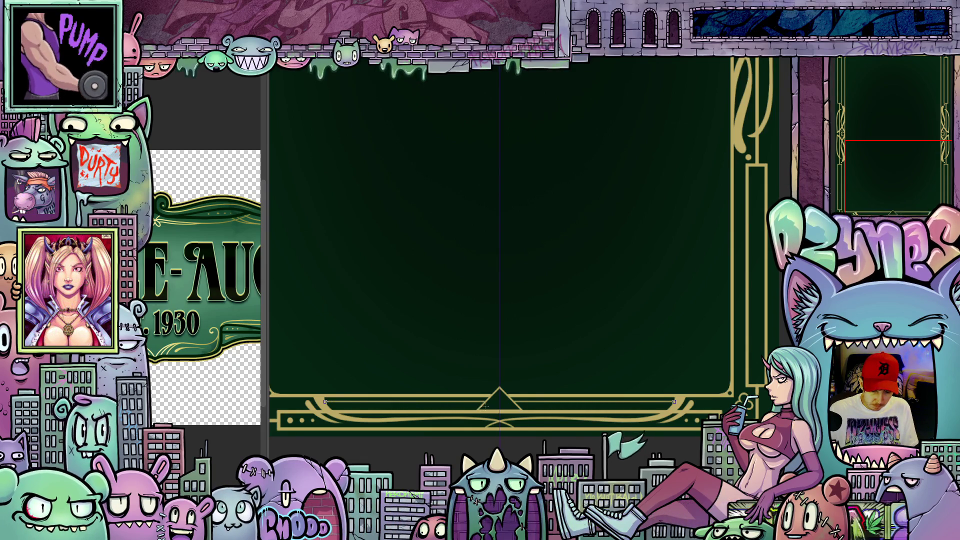
scroll(338, 403, up, 3)
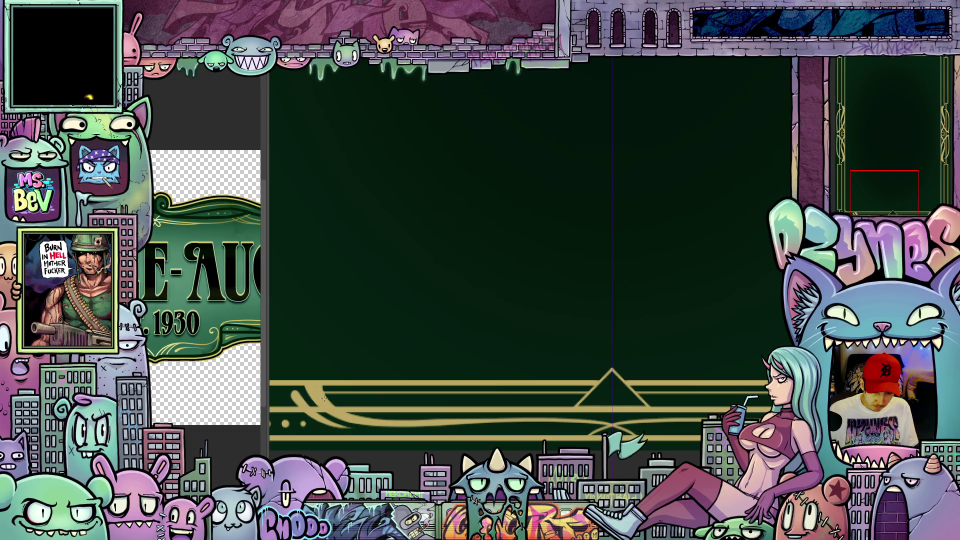
drag(407, 402, 514, 403)
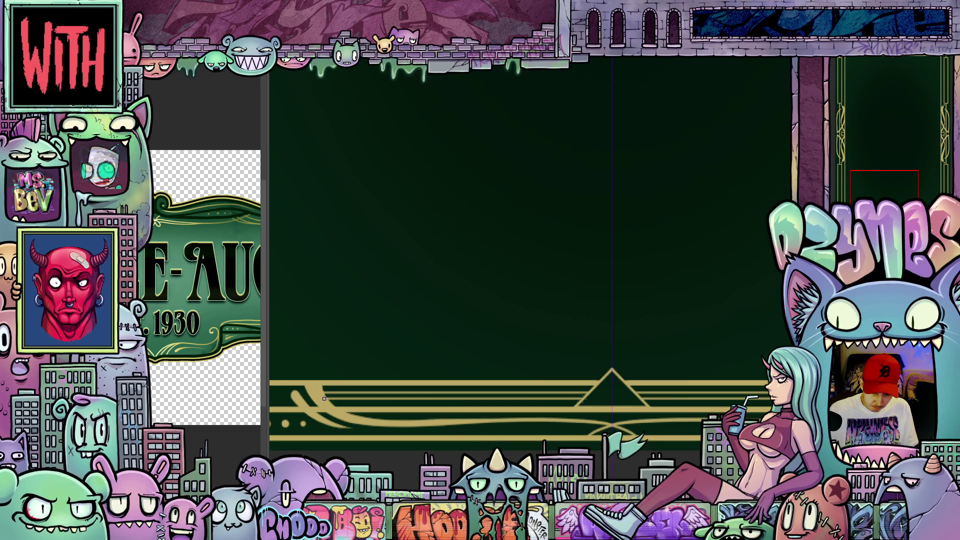
Step: Fit the whole ornate frame in view and pan across its right, bottom and top edges
key(ctrl+0)
scroll(532, 260, up, 1)
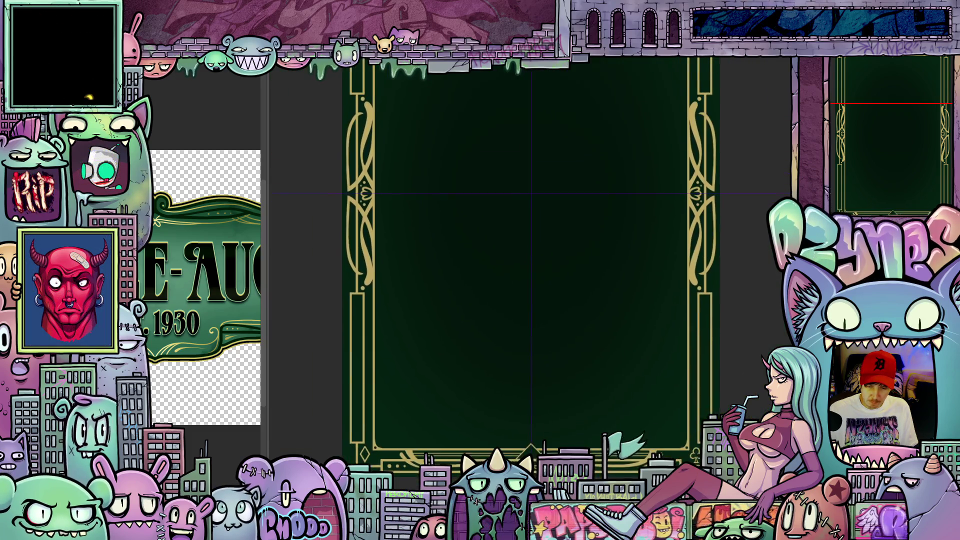
mouse_move(487, 473)
mouse_down()
mouse_move(365, 441)
mouse_move(447, 409)
mouse_move(480, 418)
mouse_move(472, 444)
mouse_up()
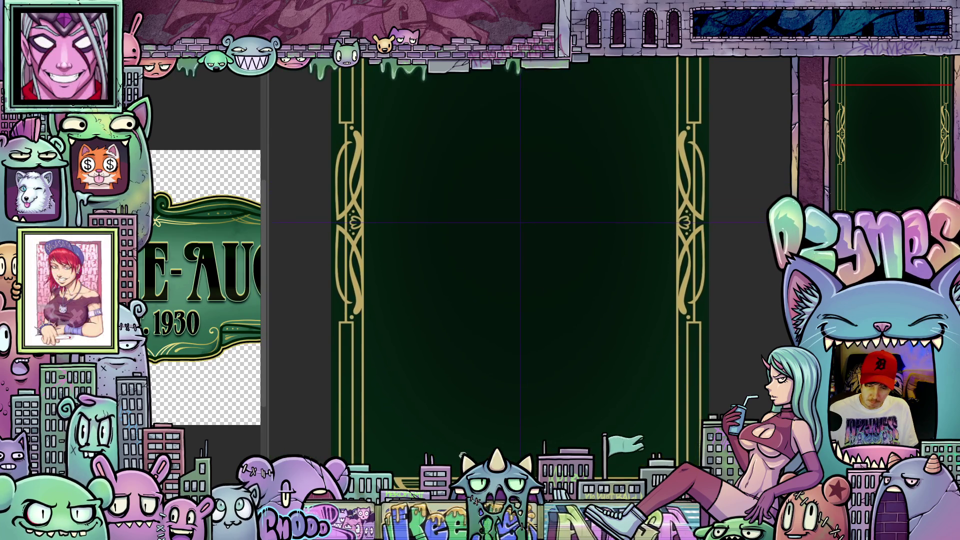
scroll(472, 444, down, 3)
drag(498, 380, 495, 376)
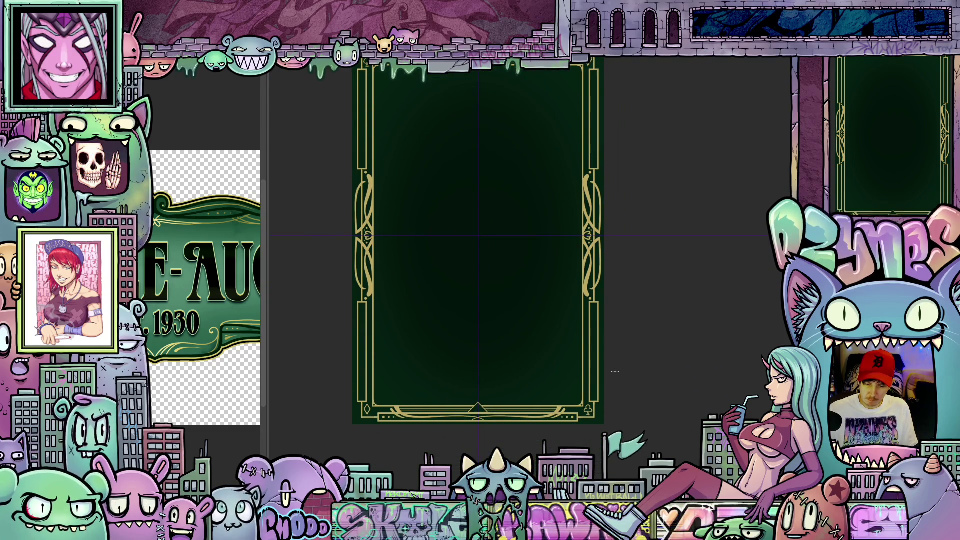
scroll(603, 356, up, 3)
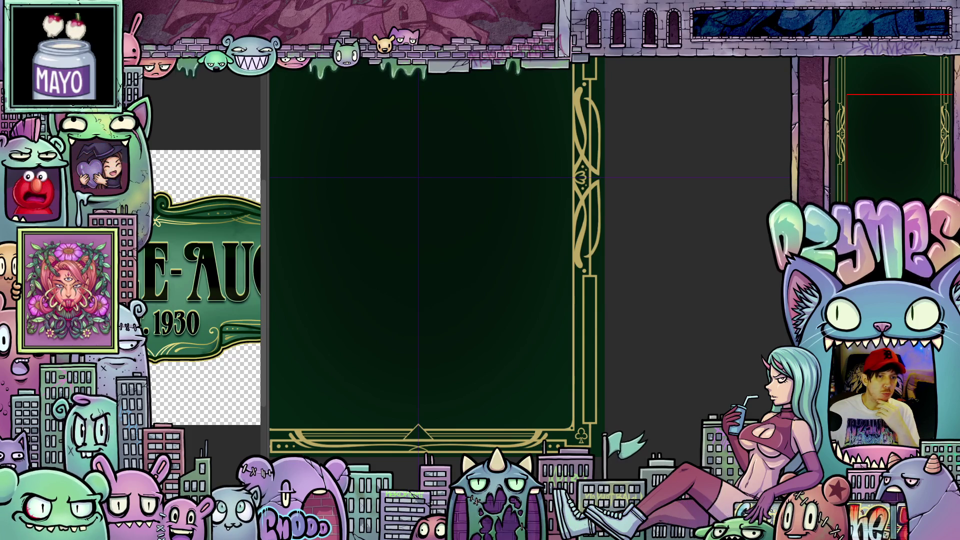
scroll(645, 258, down, 2)
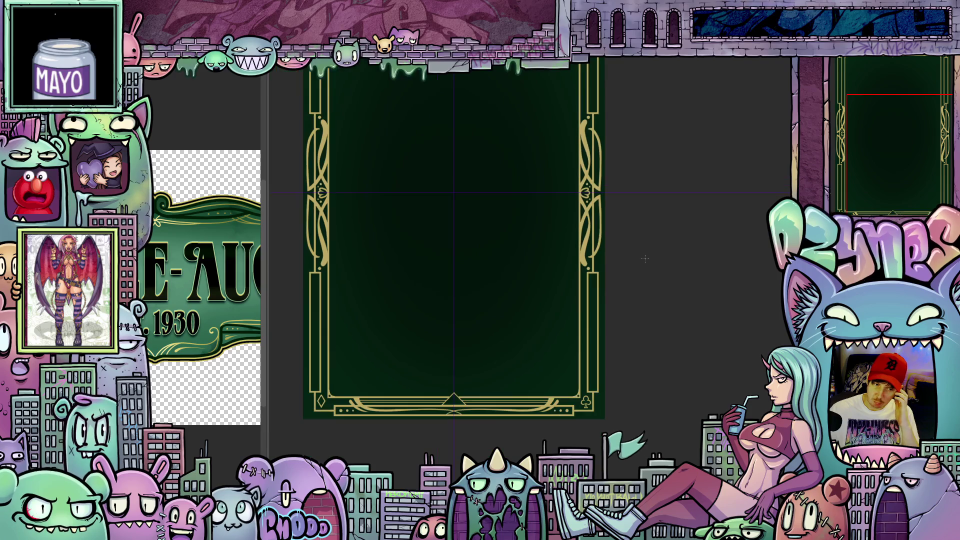
mouse_move(645, 257)
mouse_down()
mouse_move(686, 323)
mouse_move(696, 316)
mouse_up()
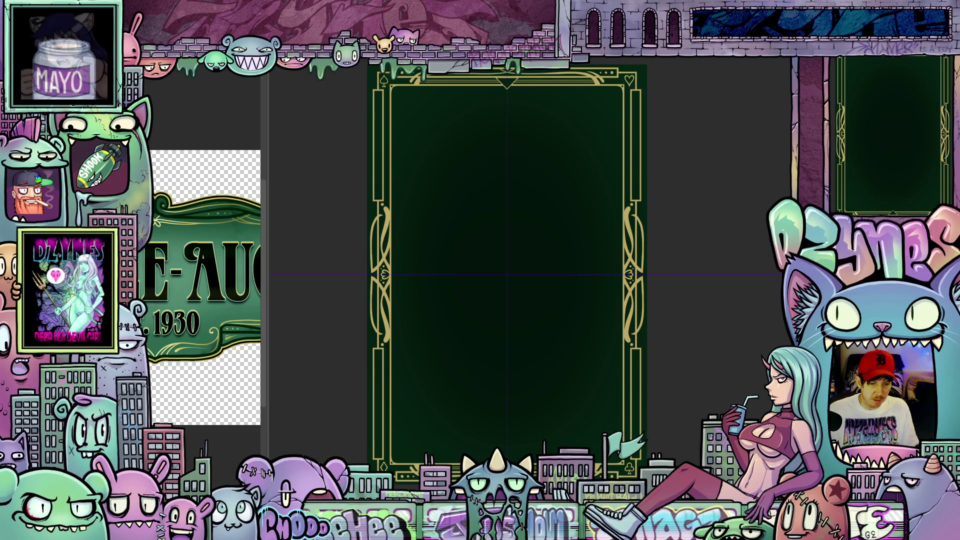
scroll(603, 345, down, 1)
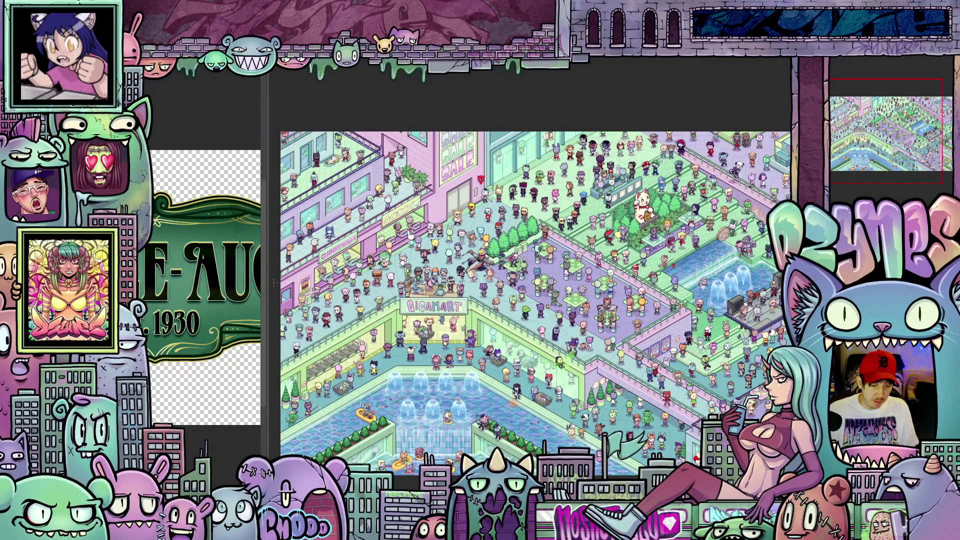
Step: Widen the mall illustration's canvas area and bring the fountain stage into view
drag(269, 272, 200, 272)
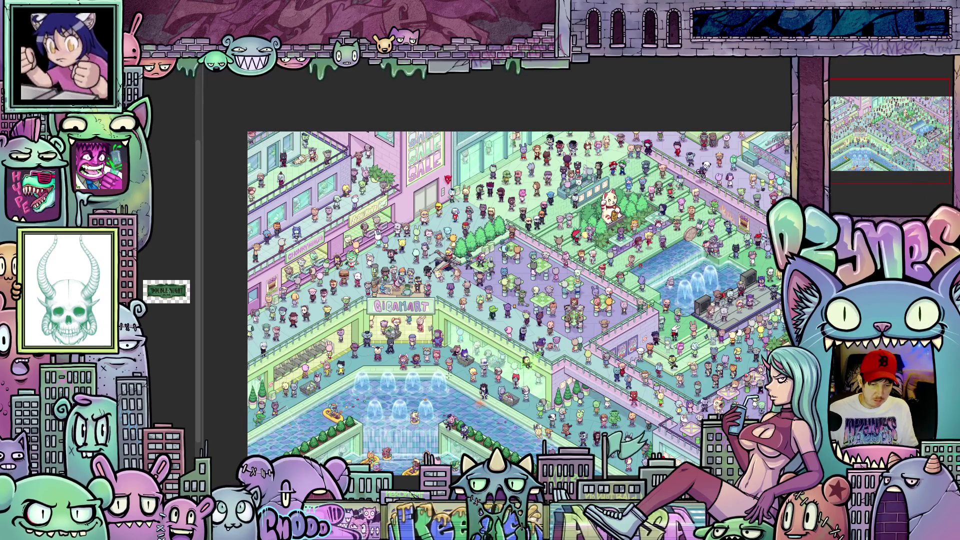
scroll(440, 369, up, 3)
scroll(373, 234, down, 3)
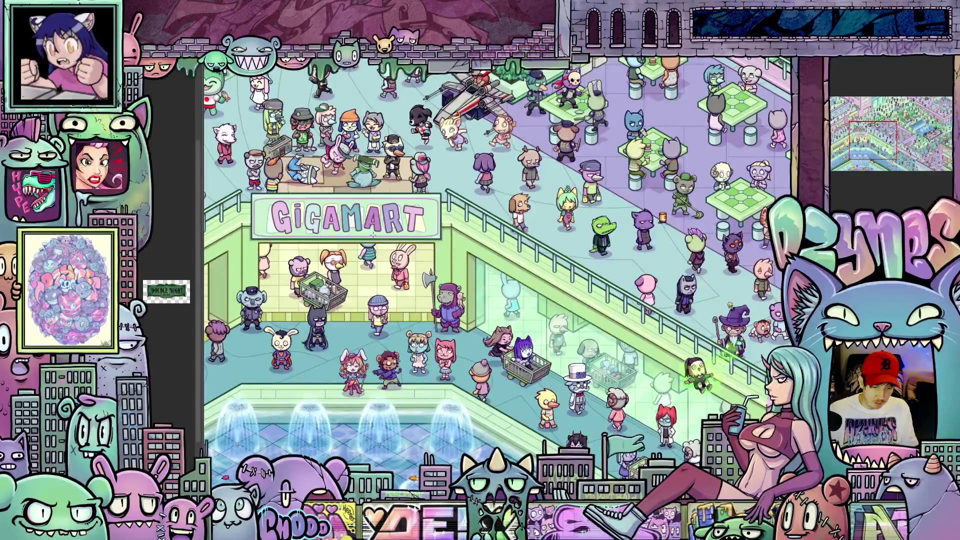
scroll(373, 234, down, 1)
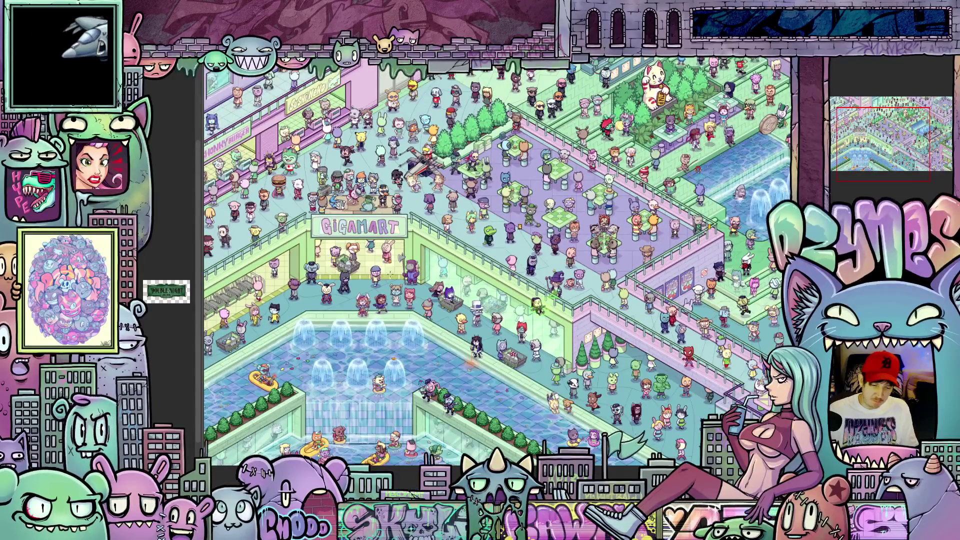
scroll(452, 320, down, 2)
scroll(558, 389, up, 2)
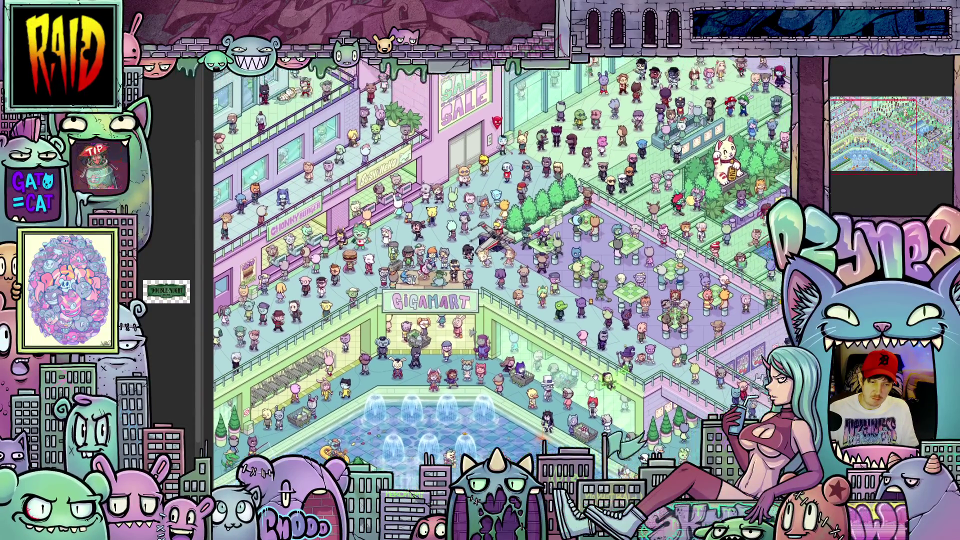
drag(559, 389, 532, 386)
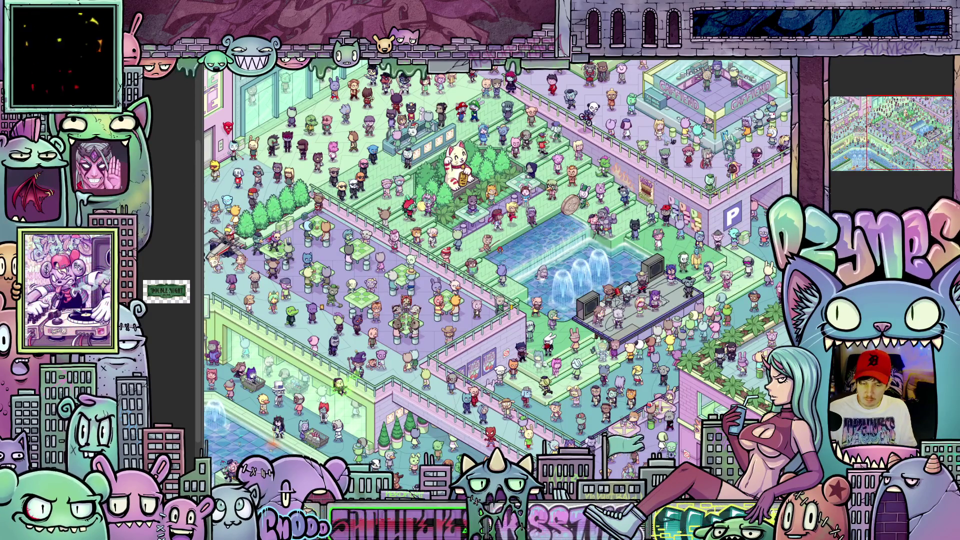
Step: Zoom in and out to examine the characters and fountain stage up close
scroll(612, 326, up, 6)
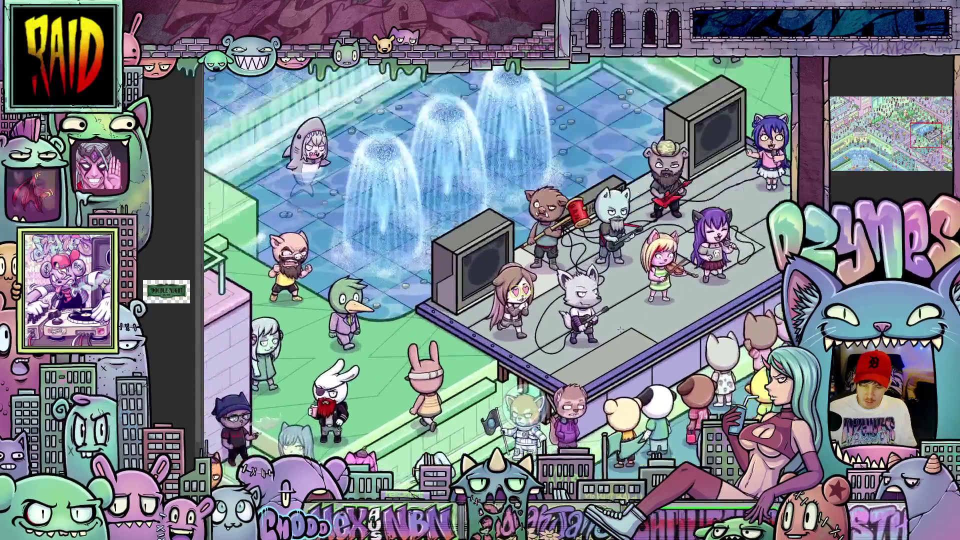
scroll(611, 326, up, 4)
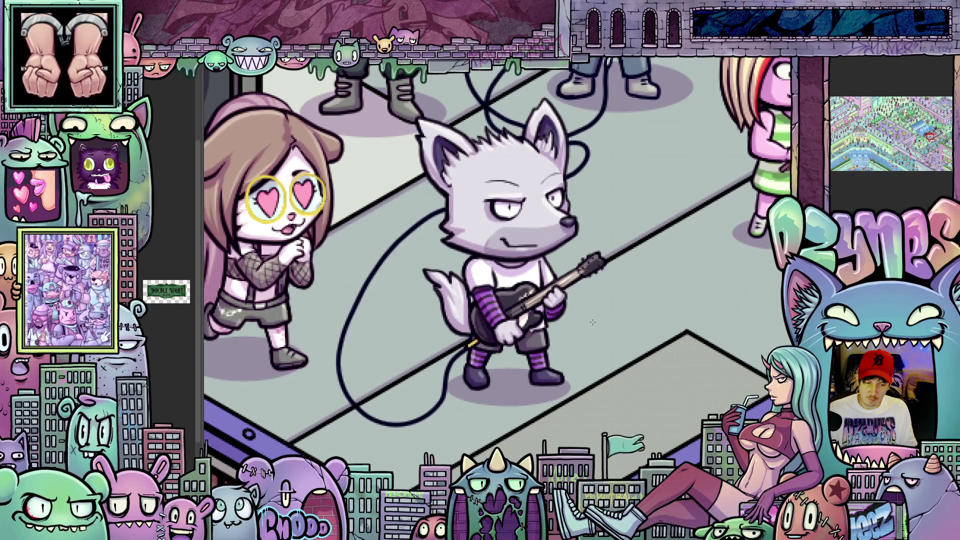
scroll(592, 322, down, 5)
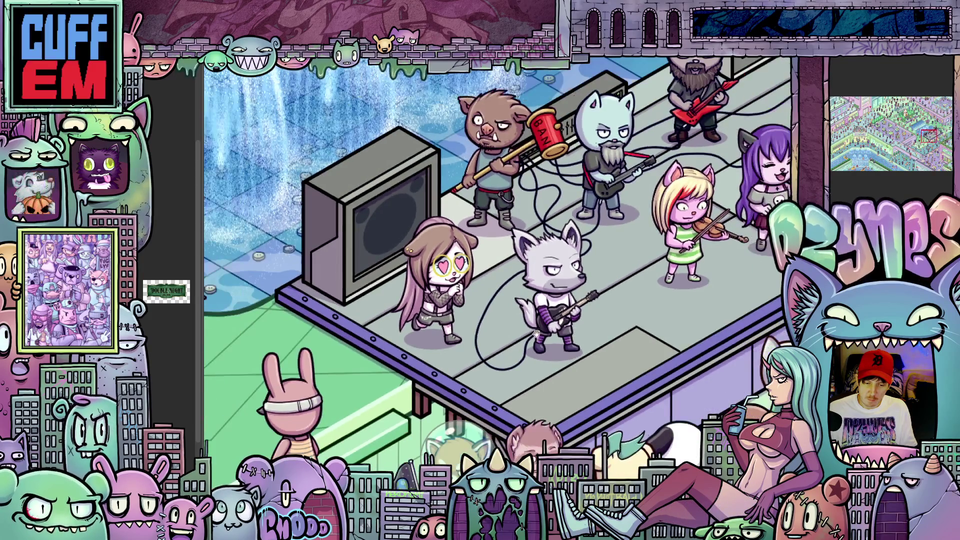
scroll(478, 255, down, 5)
scroll(565, 262, up, 3)
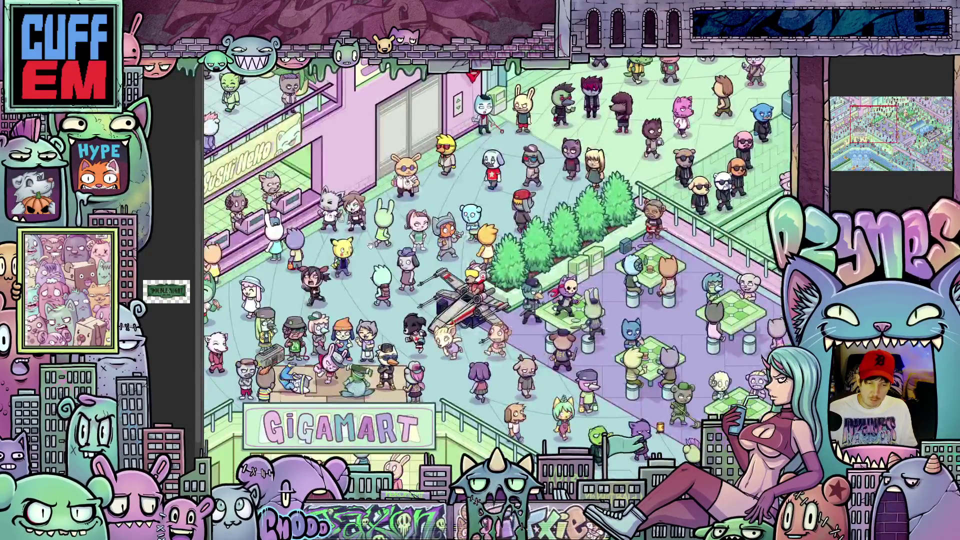
scroll(531, 264, up, 3)
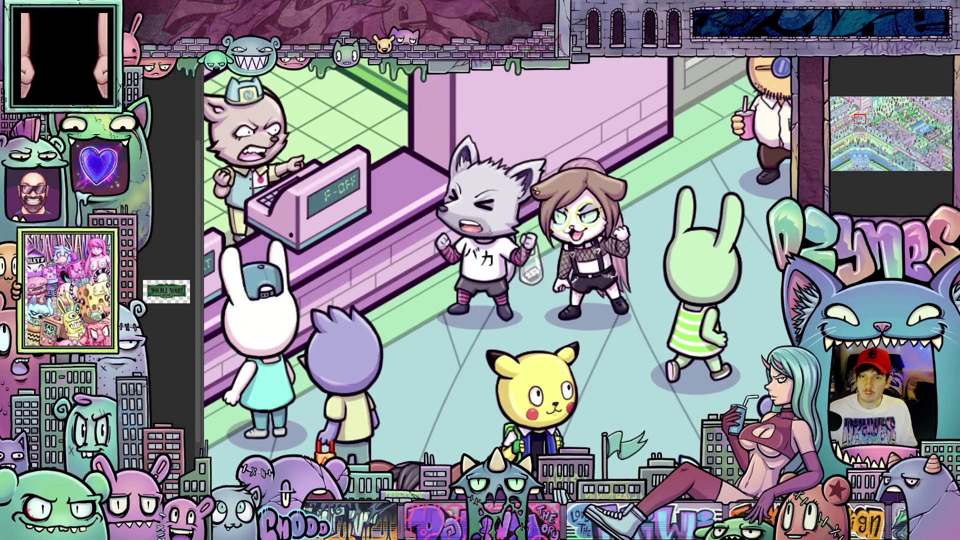
scroll(491, 223, down, 5)
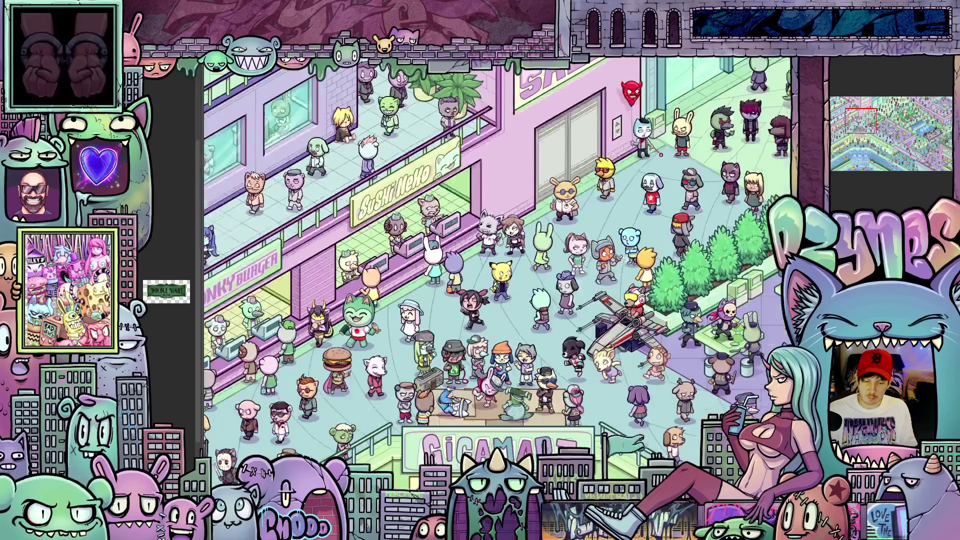
scroll(575, 250, up, 3)
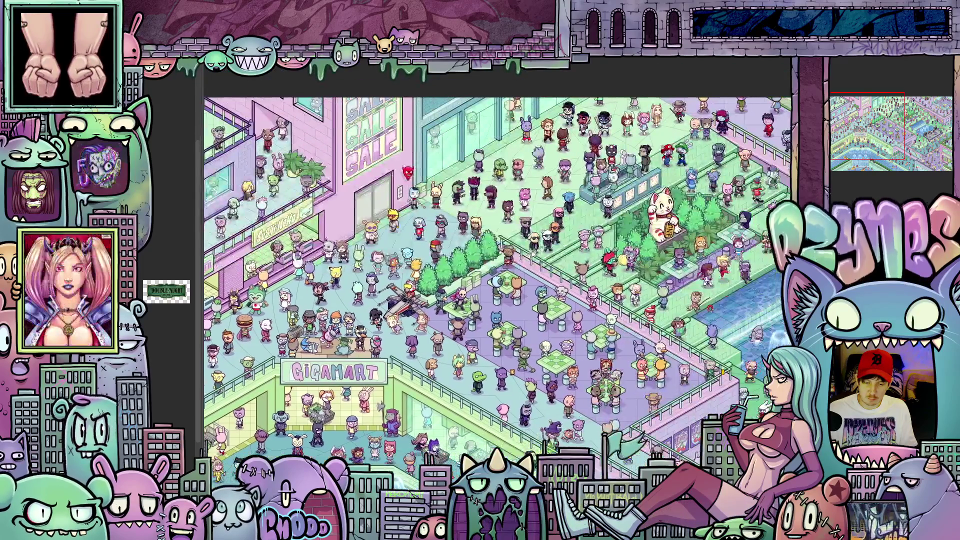
scroll(593, 218, up, 5)
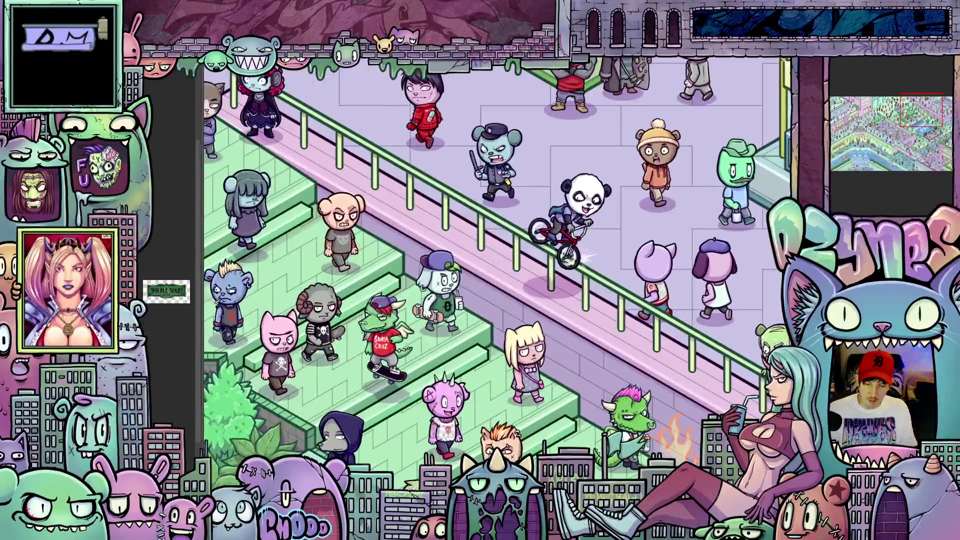
scroll(593, 216, down, 2)
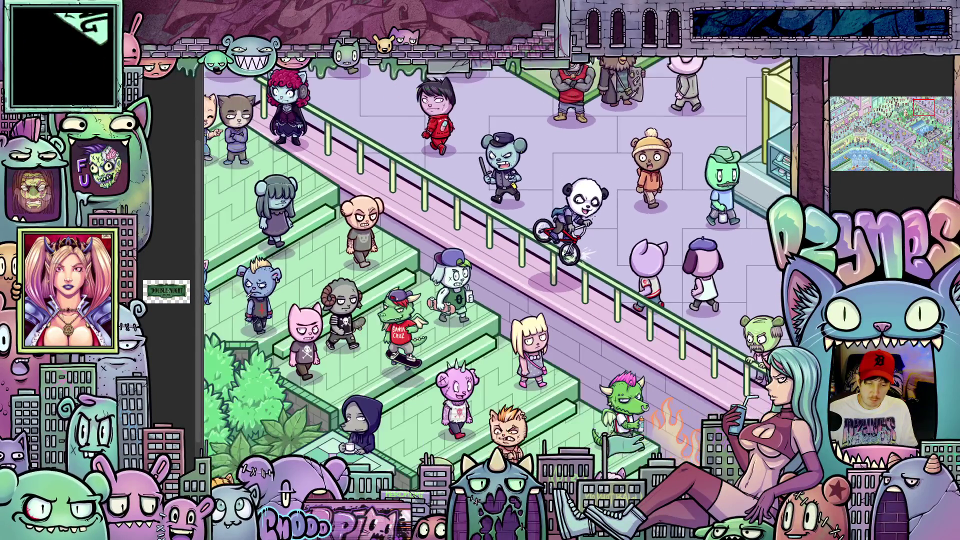
scroll(540, 287, down, 3)
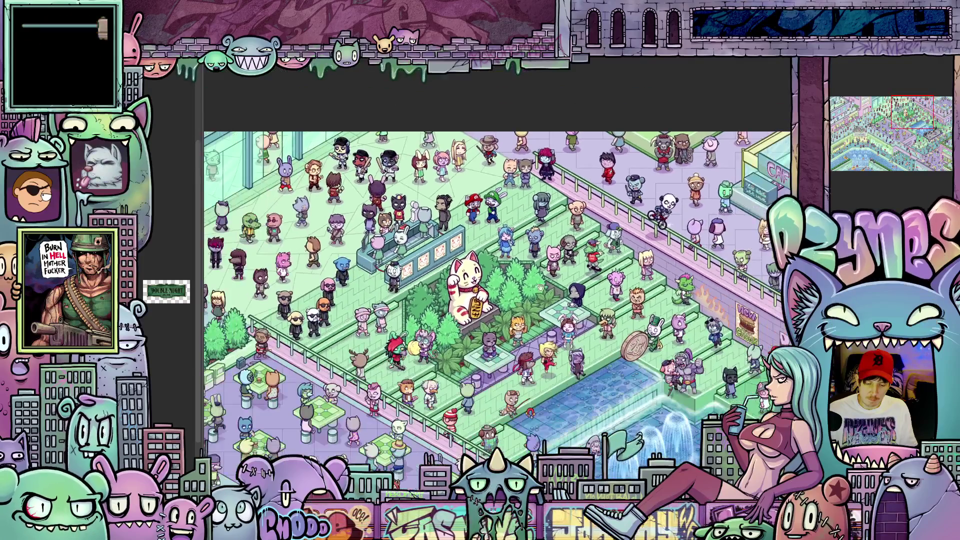
mouse_move(540, 288)
mouse_down()
mouse_move(578, 151)
mouse_move(603, 142)
mouse_up()
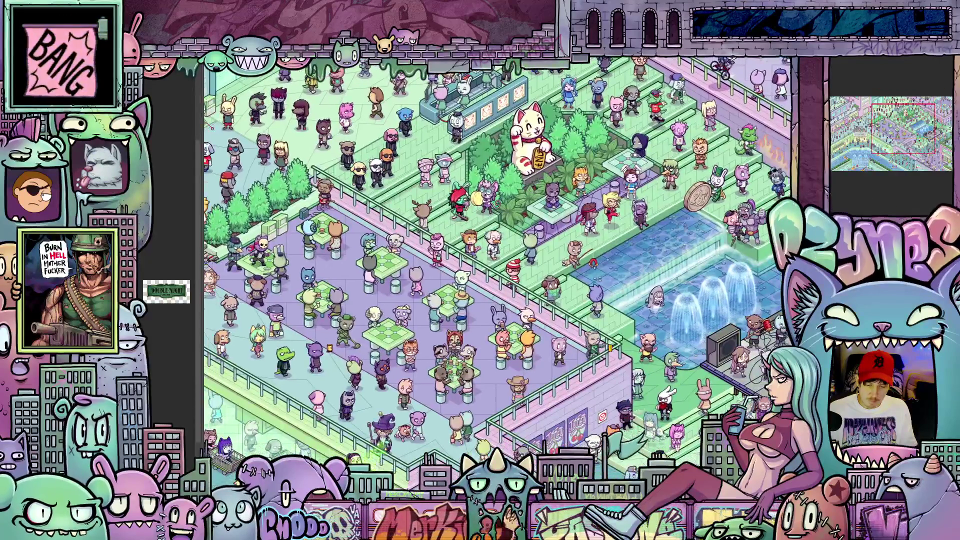
scroll(516, 272, up, 5)
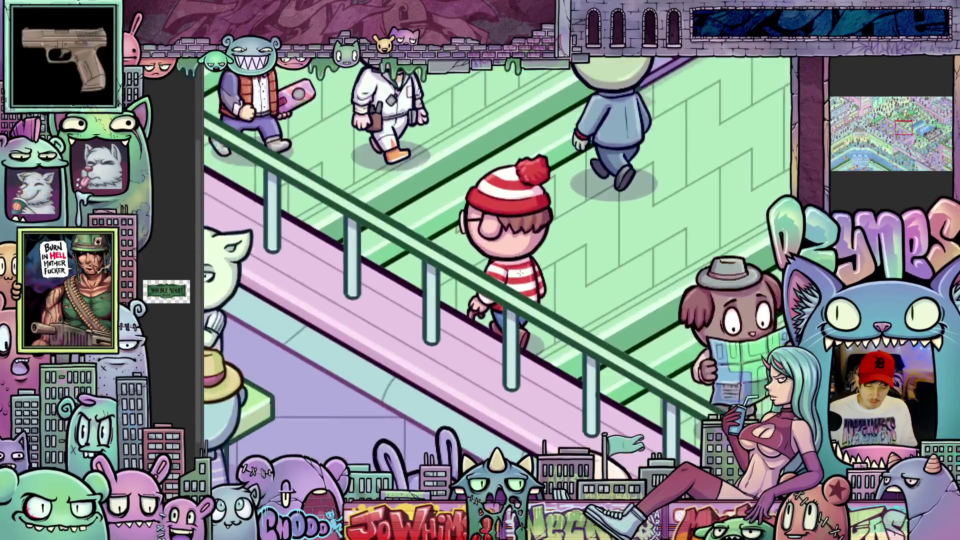
scroll(522, 271, up, 1)
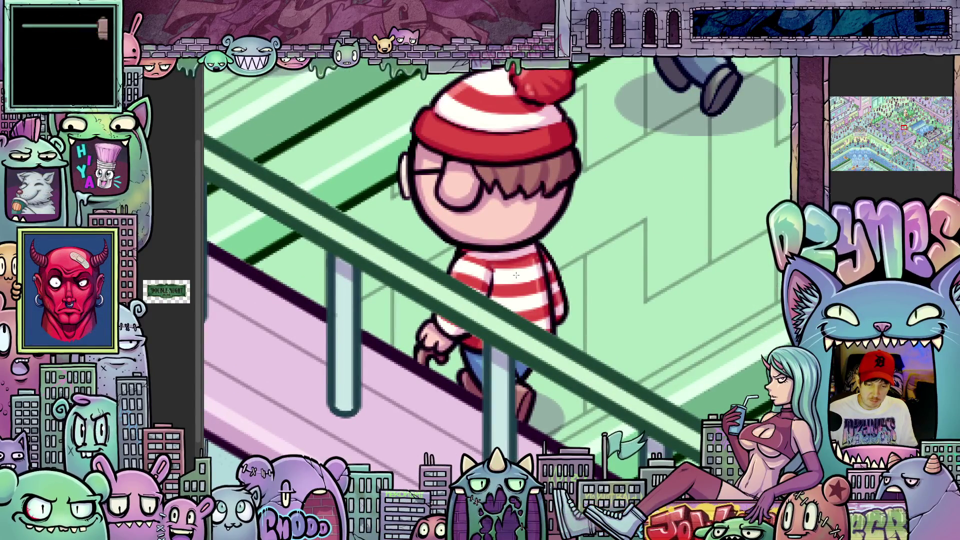
scroll(516, 275, down, 1)
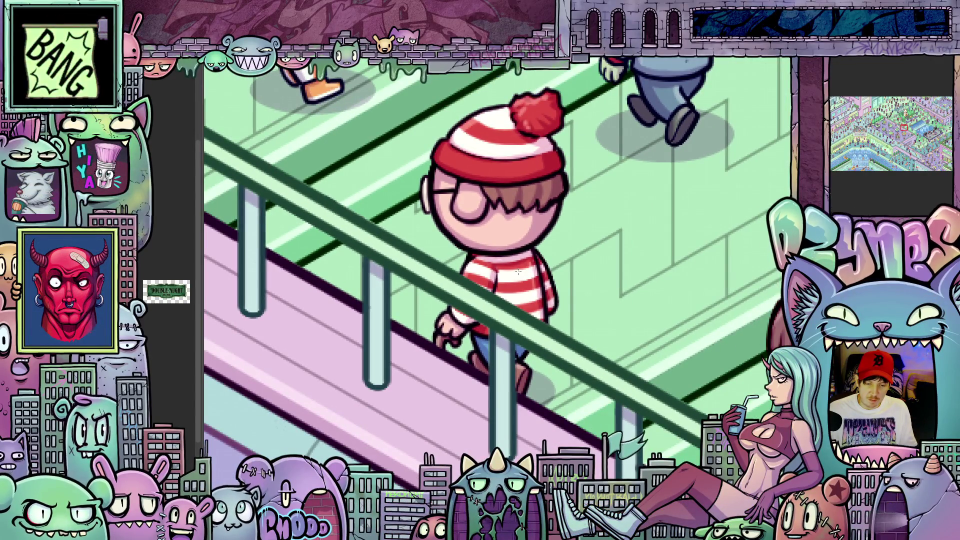
scroll(518, 272, down, 4)
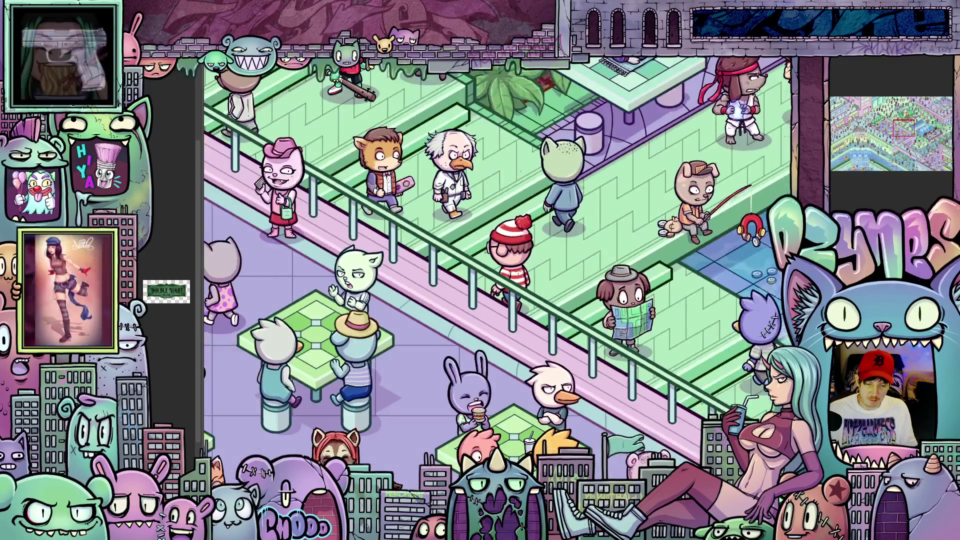
scroll(542, 255, down, 3)
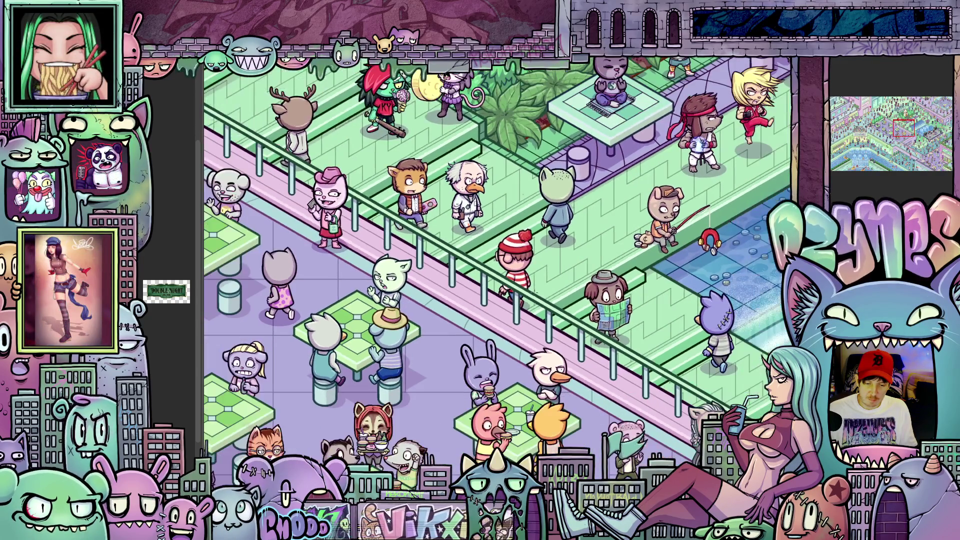
scroll(541, 255, down, 3)
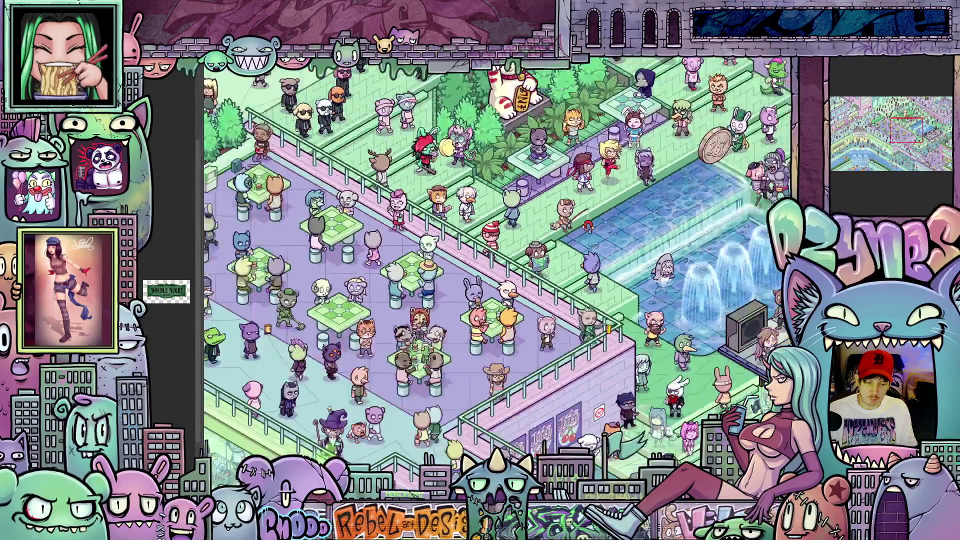
scroll(521, 242, up, 3)
scroll(522, 242, down, 3)
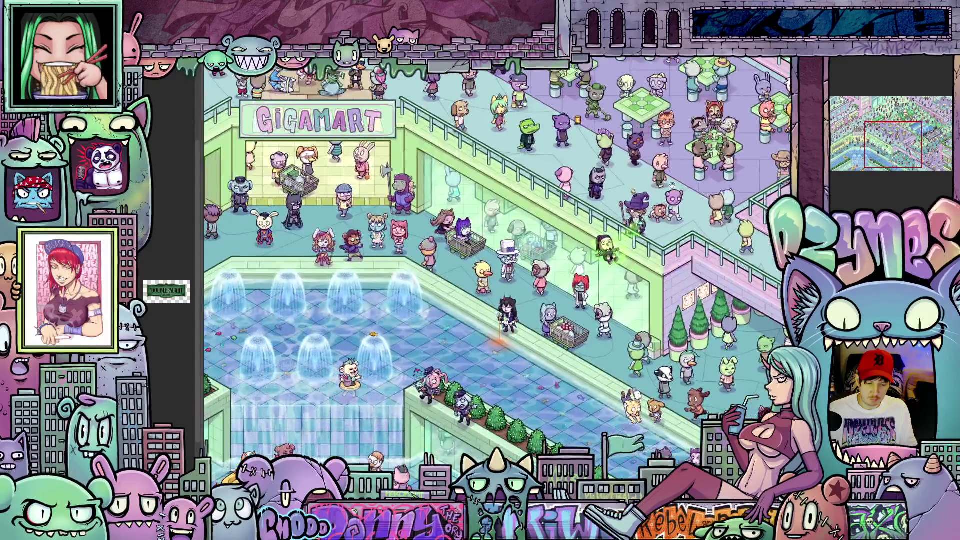
scroll(521, 242, up, 5)
scroll(545, 320, up, 2)
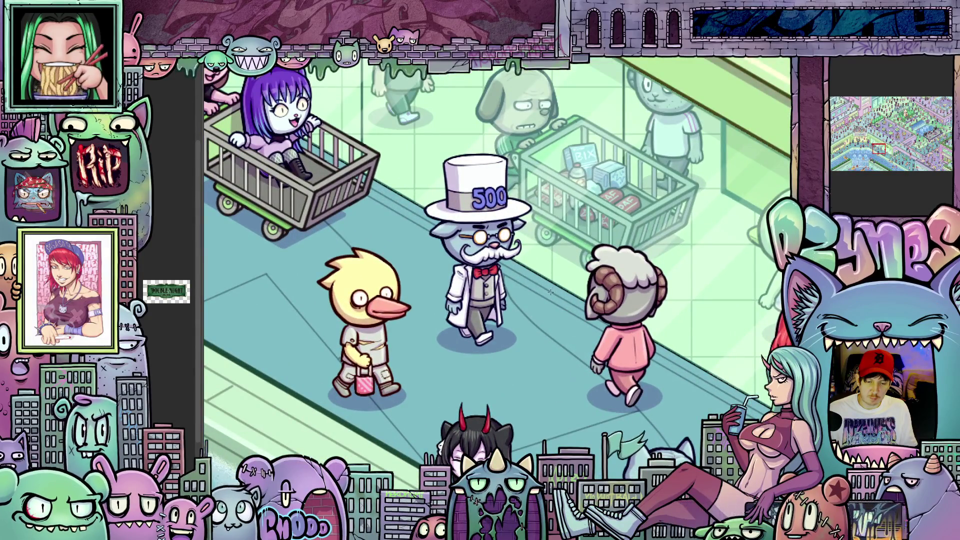
scroll(553, 290, down, 4)
scroll(550, 292, down, 4)
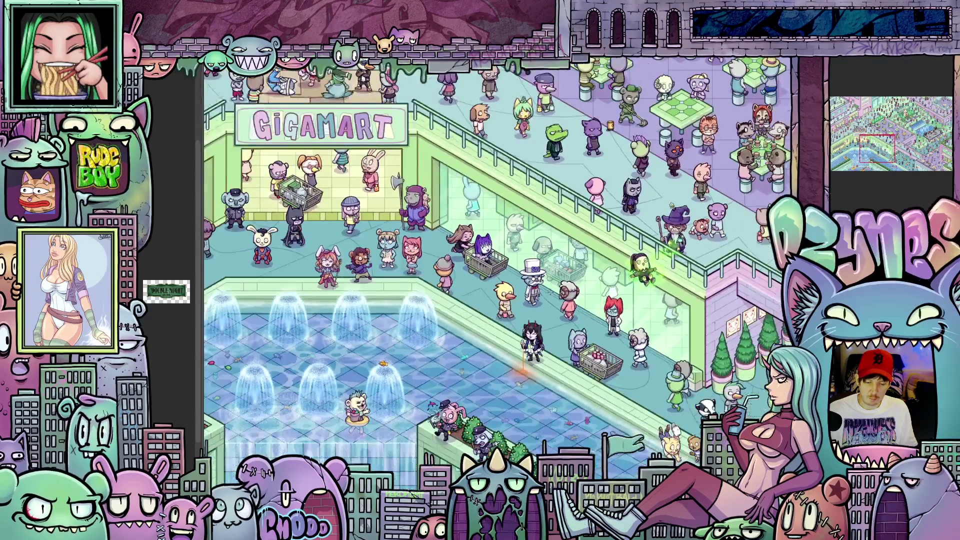
scroll(575, 290, up, 3)
mouse_move(601, 291)
mouse_down()
mouse_move(473, 296)
mouse_move(333, 356)
mouse_move(317, 451)
mouse_up()
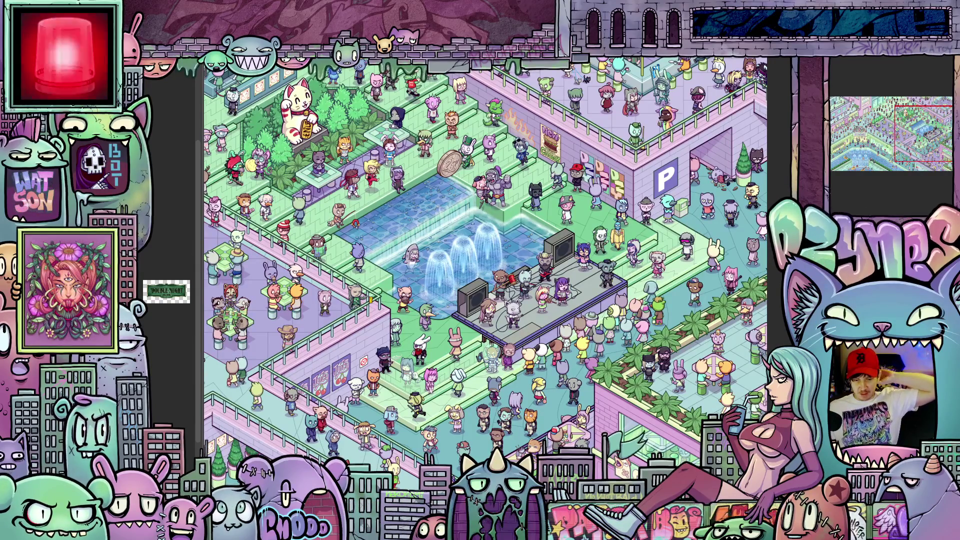
scroll(428, 288, down, 5)
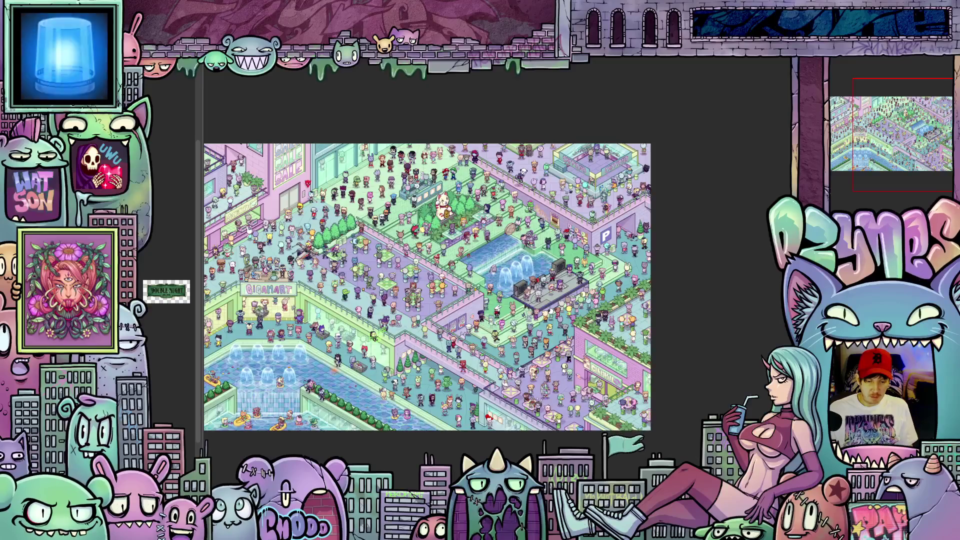
Step: Look over the mall's fountain and pool, then switch back to the card-back canvas with Alt+Tab
scroll(428, 288, up, 1)
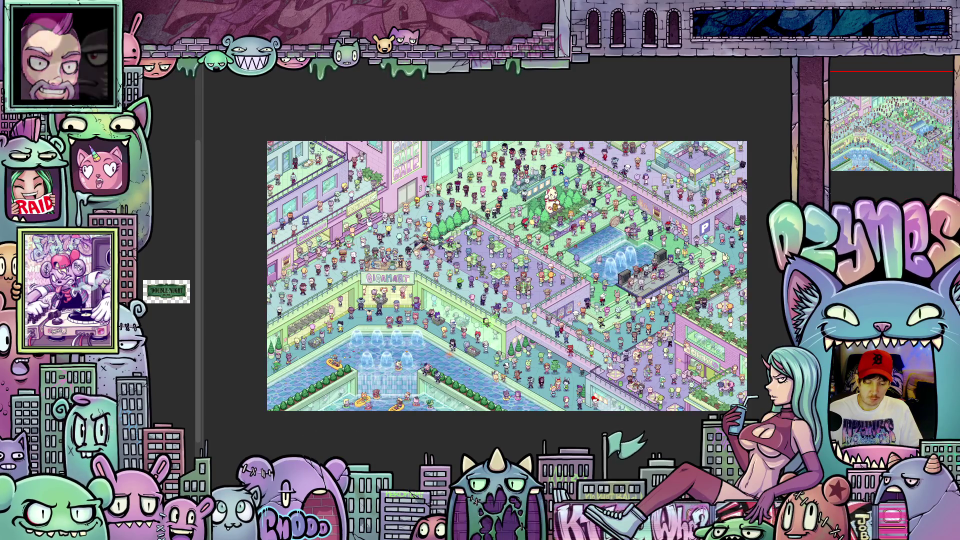
scroll(364, 295, up, 10)
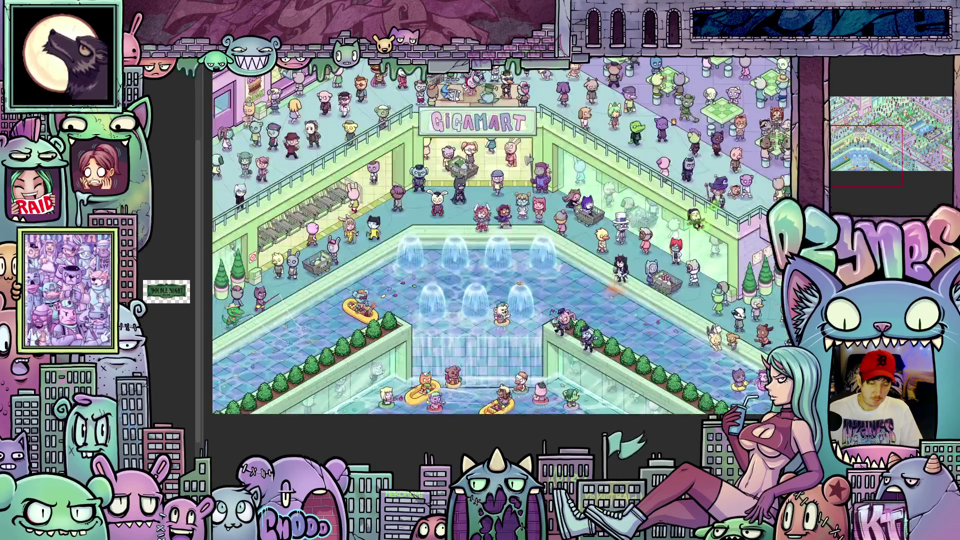
scroll(364, 295, up, 4)
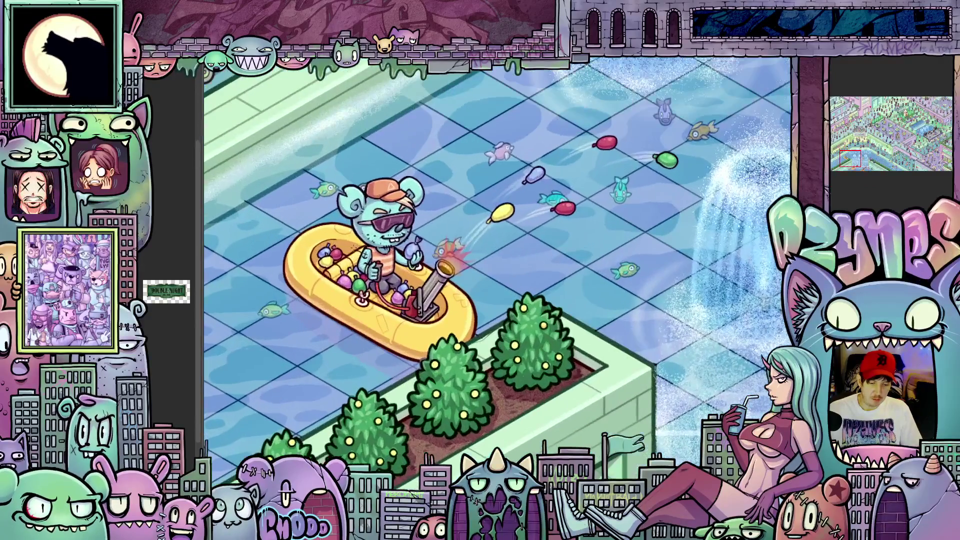
scroll(409, 362, down, 3)
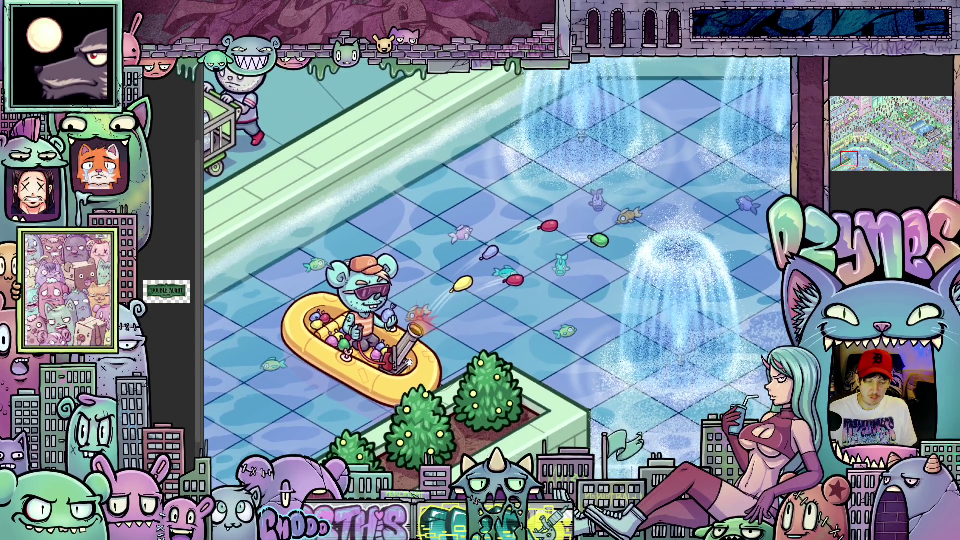
drag(408, 363, 446, 362)
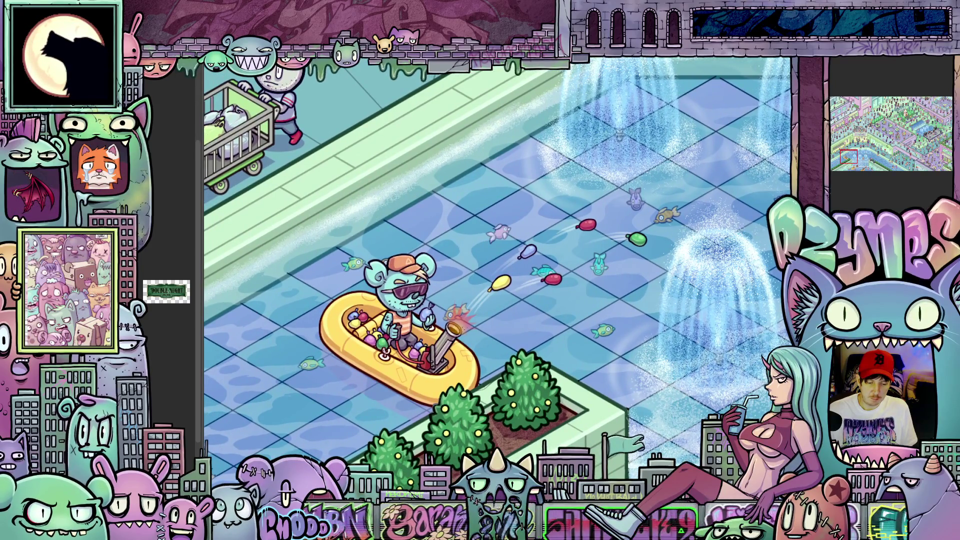
scroll(490, 225, down, 3)
scroll(490, 225, up, 2)
mouse_move(490, 225)
mouse_down()
mouse_move(459, 237)
mouse_move(406, 233)
mouse_move(453, 289)
mouse_up()
scroll(408, 243, down, 1)
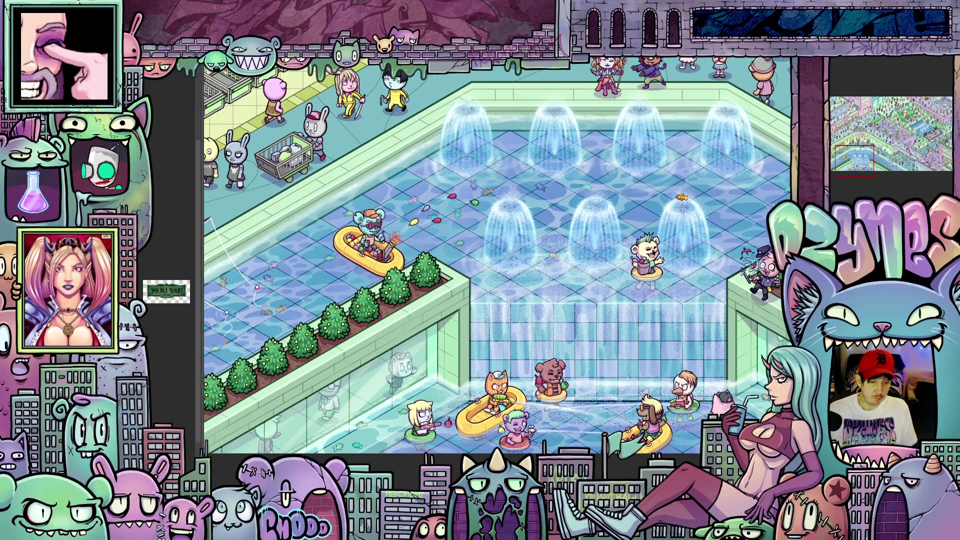
key(alt+Tab)
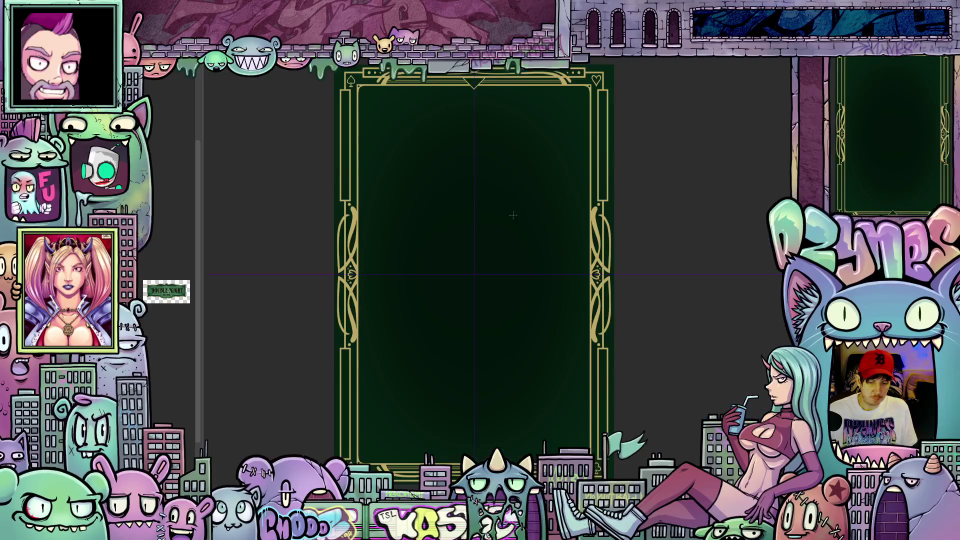
Step: Zoom in on the right border ornament and draw a thin vertical stroke along it
drag(495, 239, 506, 227)
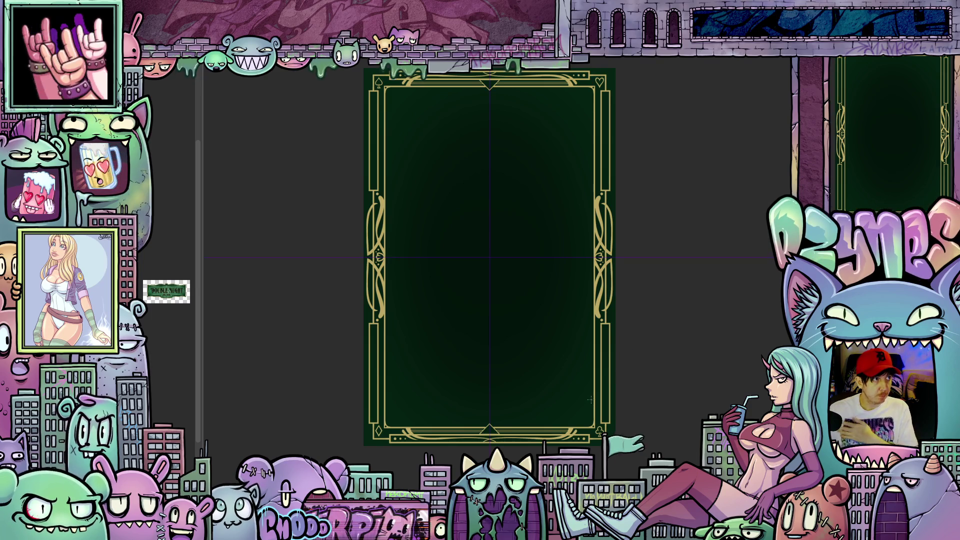
scroll(583, 414, up, 5)
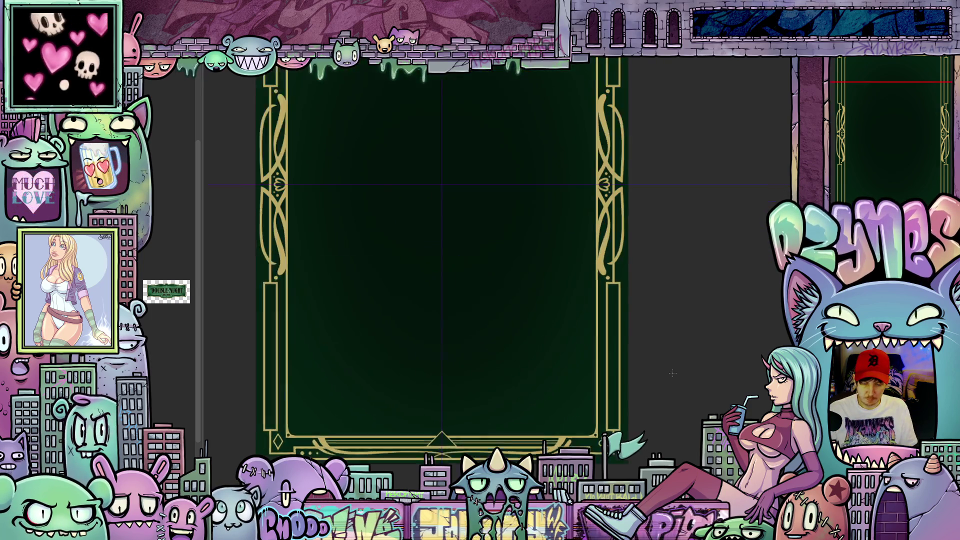
scroll(656, 366, up, 2)
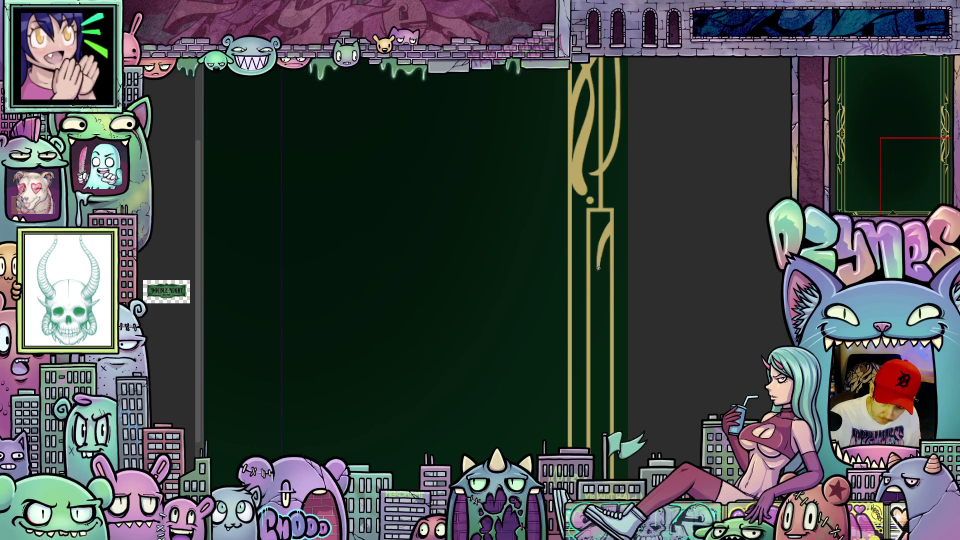
drag(601, 475, 598, 269)
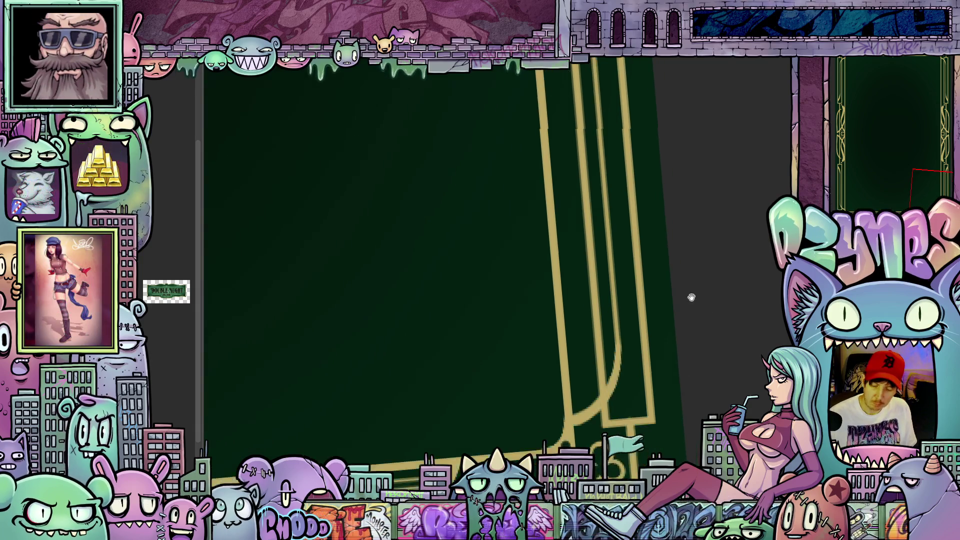
scroll(660, 308, down, 5)
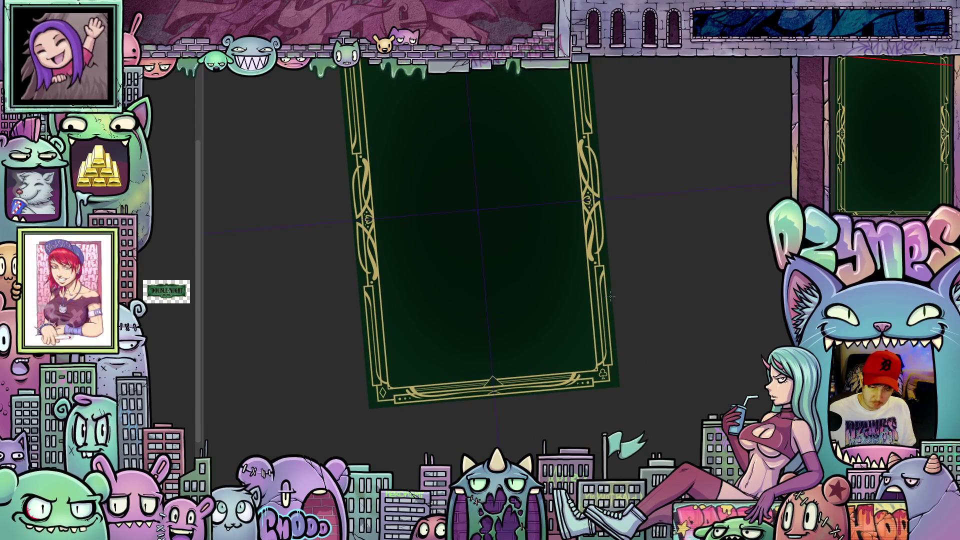
scroll(627, 353, up, 5)
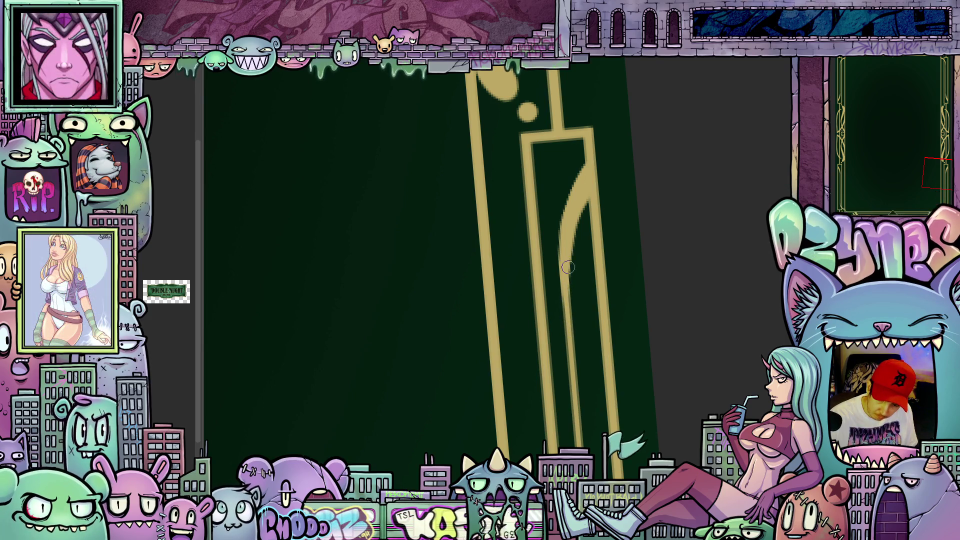
drag(588, 220, 580, 423)
key(e)
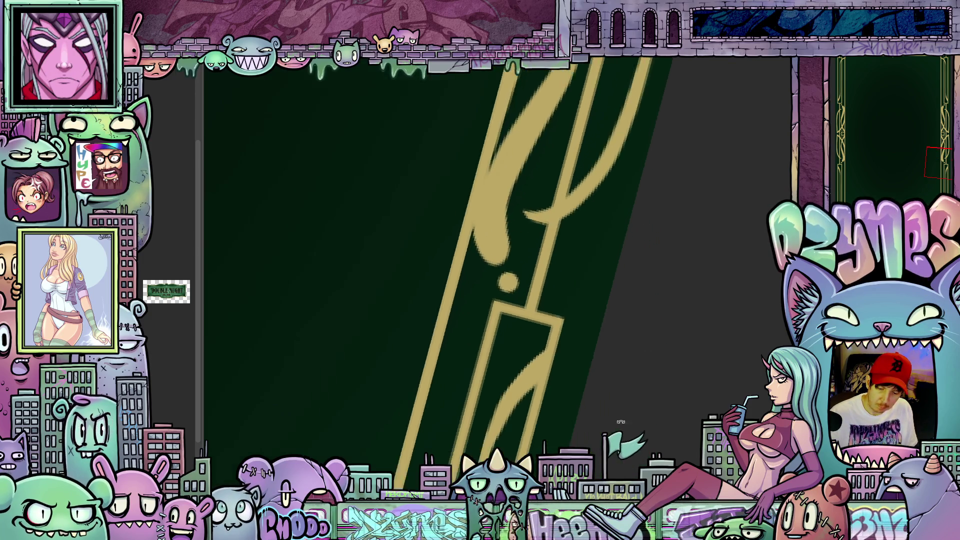
mouse_move(611, 398)
mouse_down()
mouse_move(603, 360)
mouse_move(615, 359)
mouse_move(611, 365)
mouse_up()
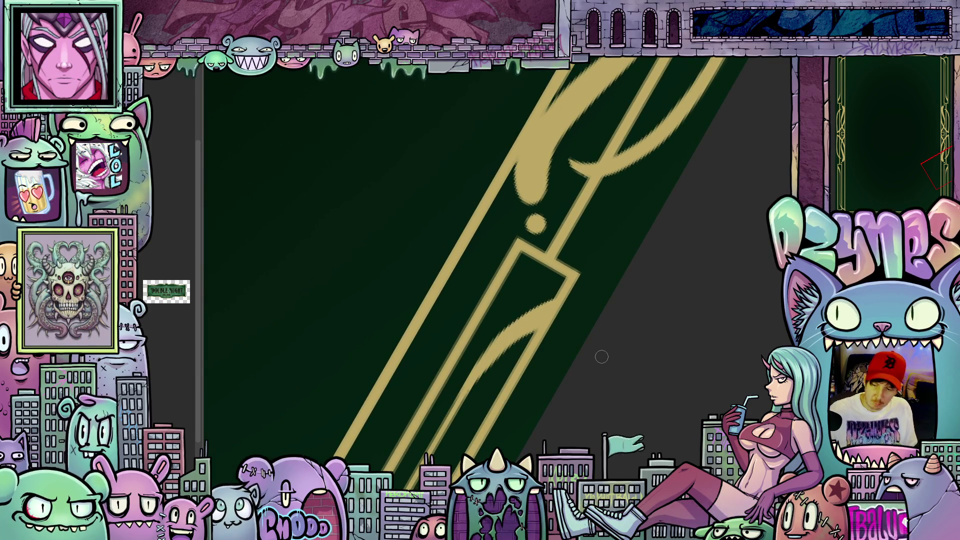
scroll(602, 357, down, 5)
drag(577, 376, 617, 330)
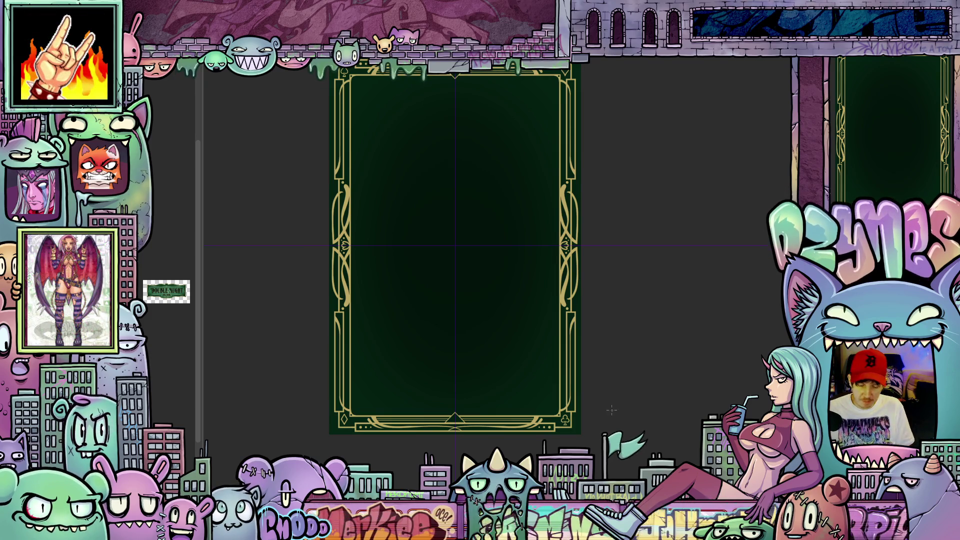
scroll(567, 435, up, 3)
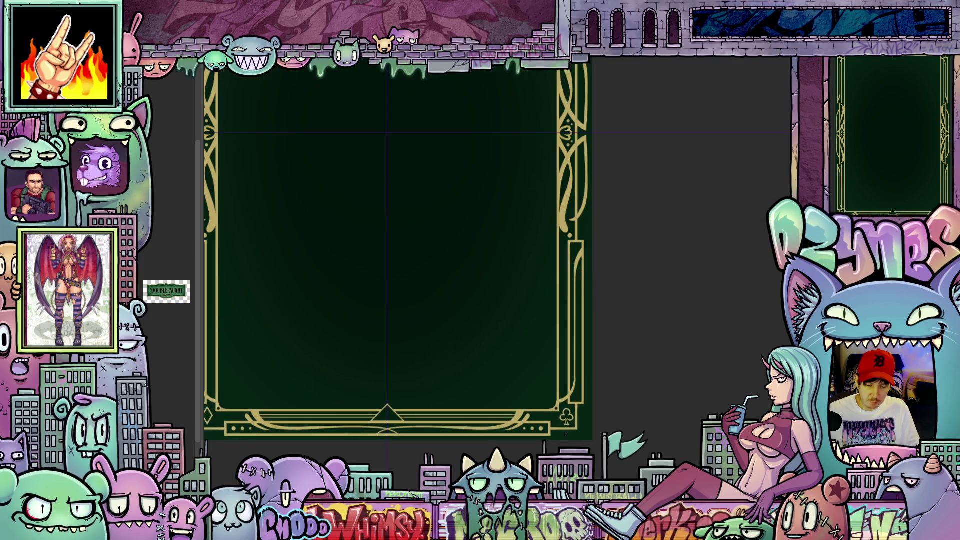
scroll(567, 434, up, 4)
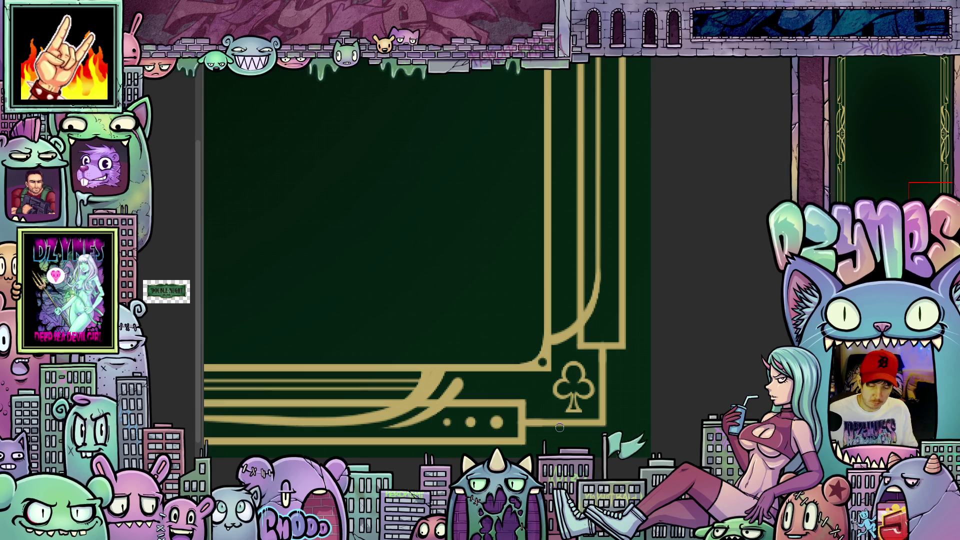
drag(625, 281, 588, 320)
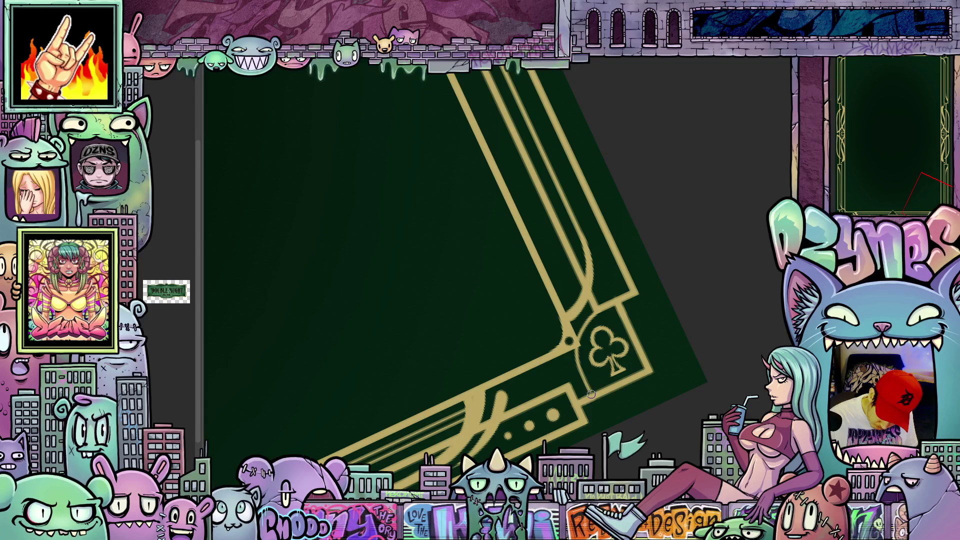
drag(603, 399, 567, 368)
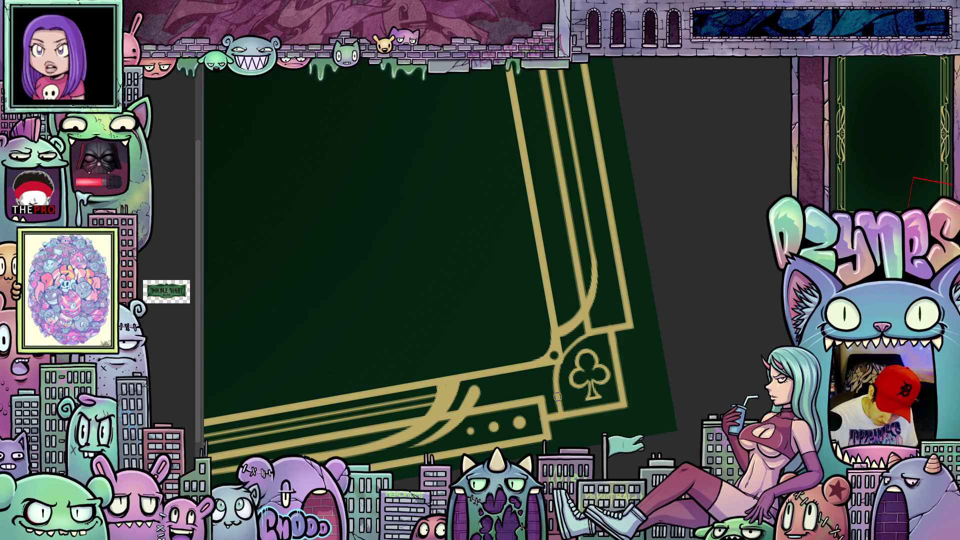
mouse_move(557, 367)
mouse_down()
mouse_move(666, 367)
mouse_move(641, 410)
mouse_up()
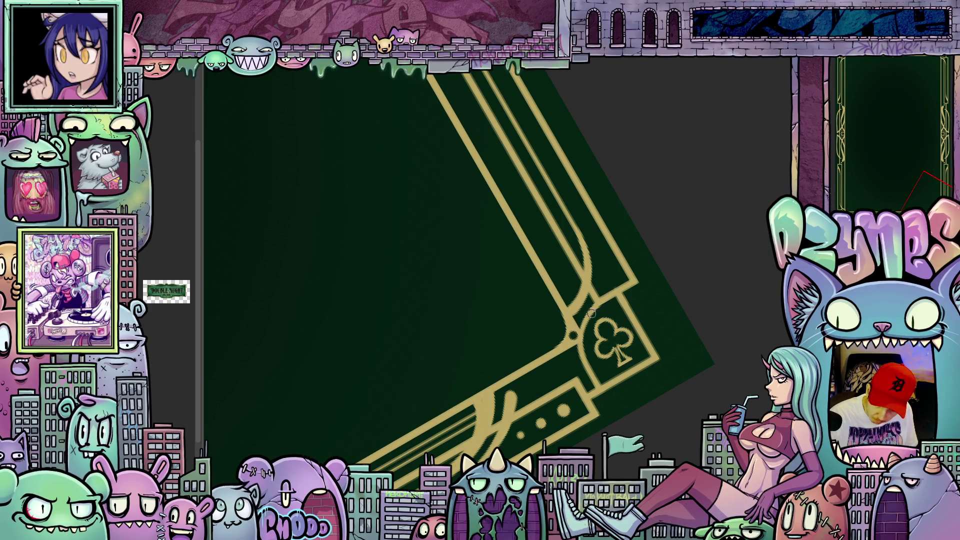
mouse_move(690, 300)
mouse_down()
mouse_move(702, 409)
mouse_move(671, 369)
mouse_move(707, 371)
mouse_move(698, 413)
mouse_up()
scroll(702, 409, down, 5)
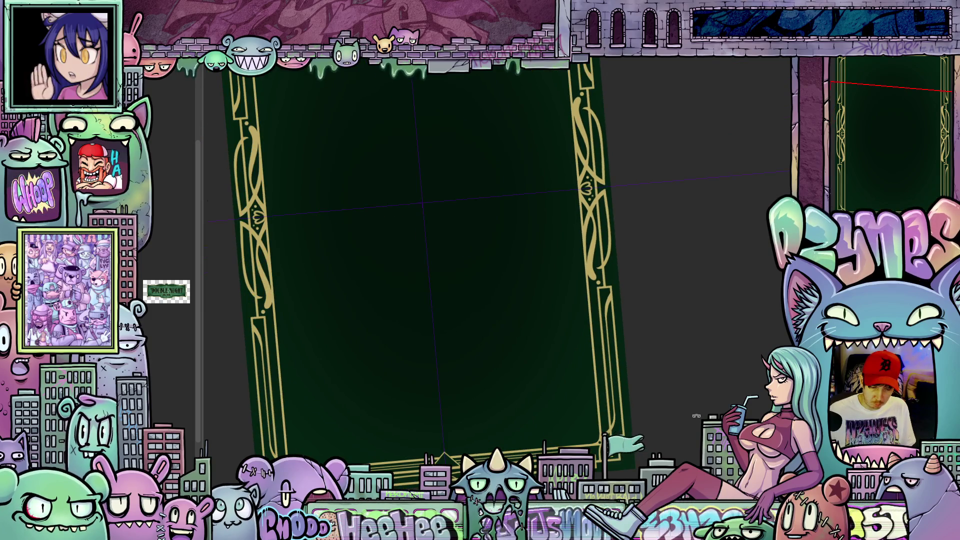
key(ctrl+0)
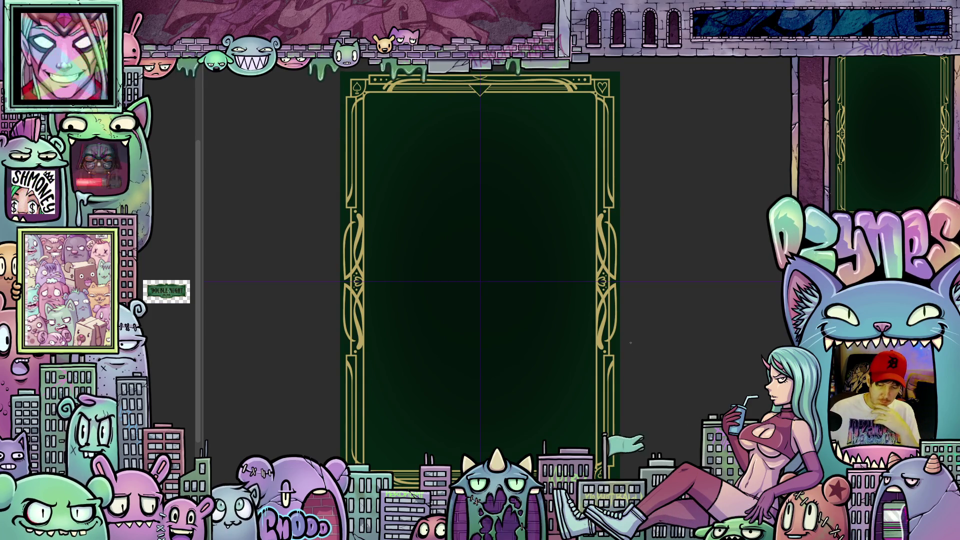
scroll(635, 340, up, 2)
scroll(636, 340, up, 3)
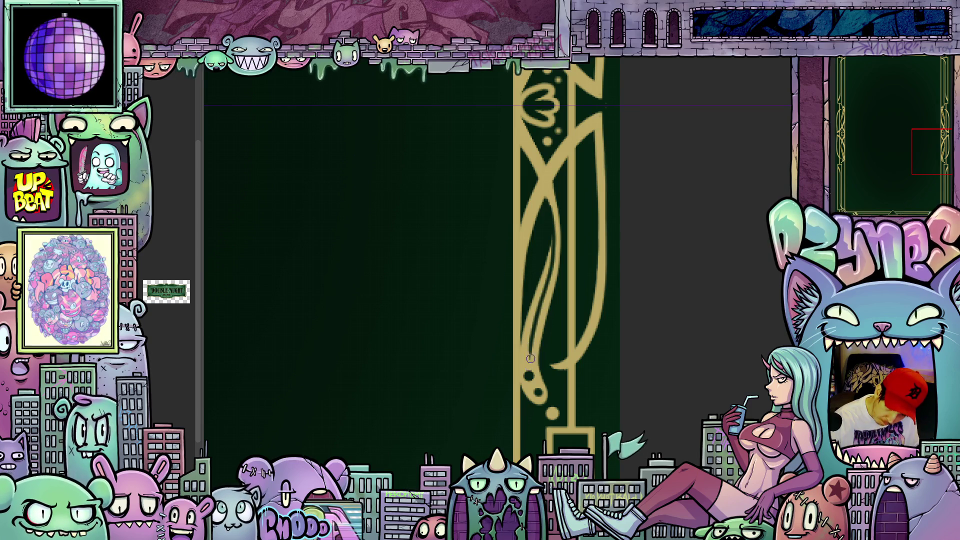
drag(622, 367, 597, 349)
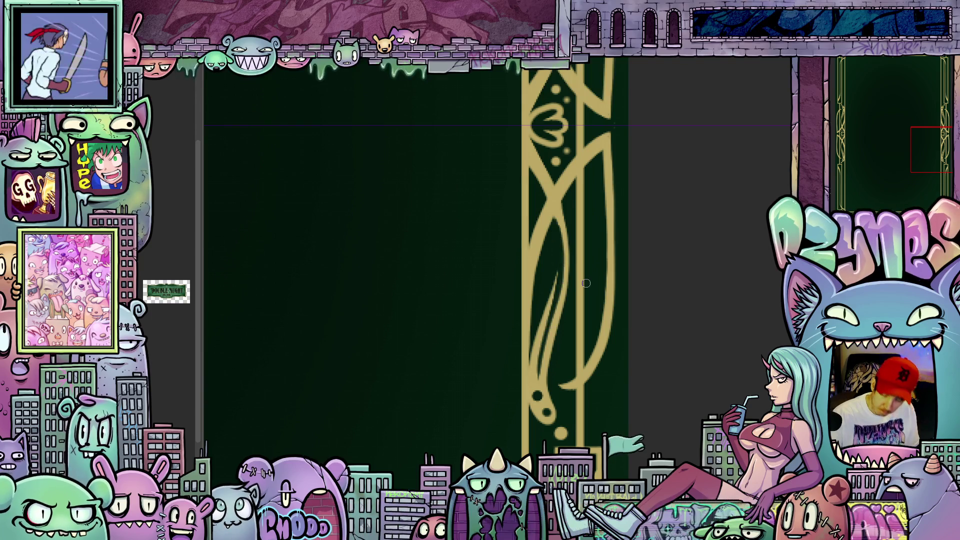
scroll(587, 283, down, 5)
mouse_move(546, 387)
mouse_down()
mouse_move(590, 380)
mouse_move(590, 358)
mouse_move(577, 350)
mouse_move(607, 399)
mouse_move(619, 399)
mouse_move(614, 388)
mouse_move(607, 421)
mouse_move(605, 407)
mouse_up()
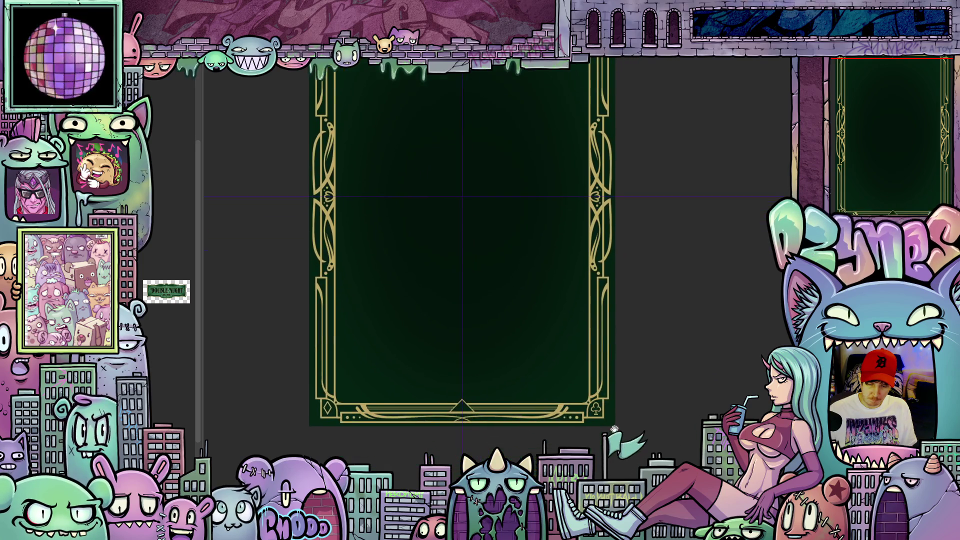
Step: Pan and zoom so the whole card and its frame fit in view
scroll(676, 414, down, 2)
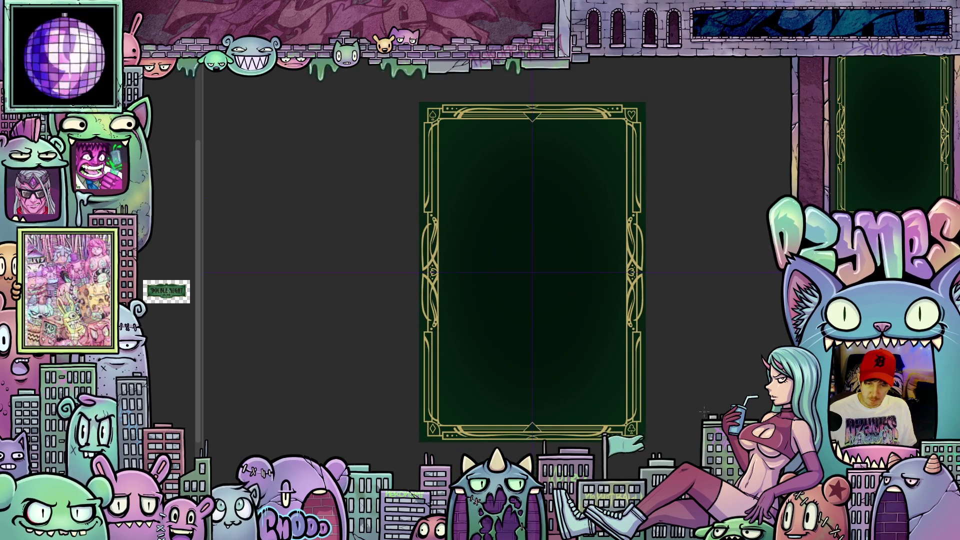
scroll(676, 414, up, 2)
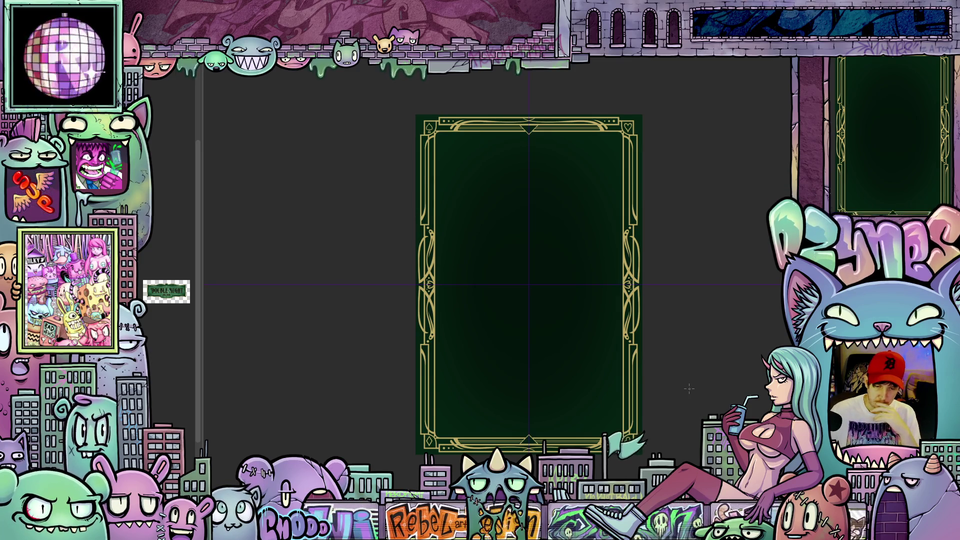
scroll(643, 459, up, 1)
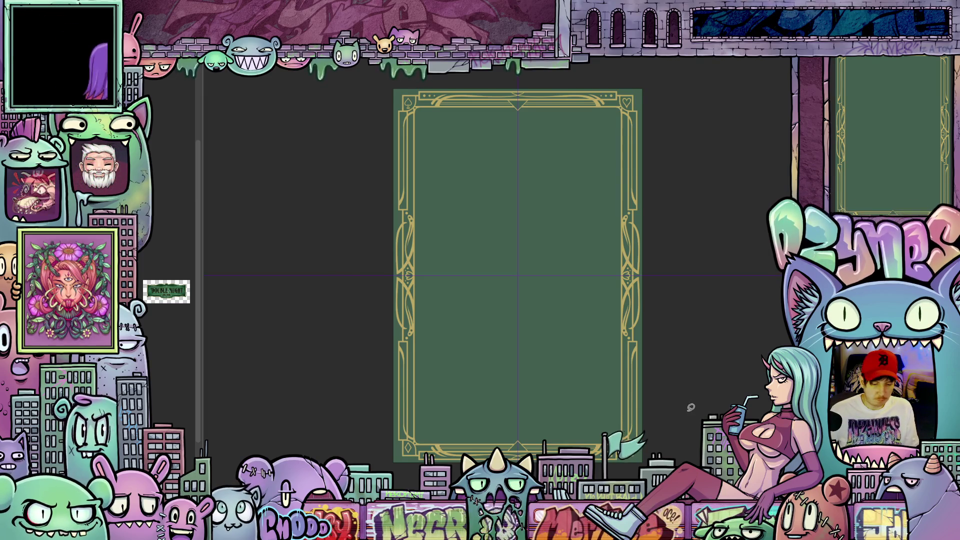
mouse_move(669, 419)
mouse_down()
mouse_move(707, 368)
mouse_move(718, 369)
mouse_up()
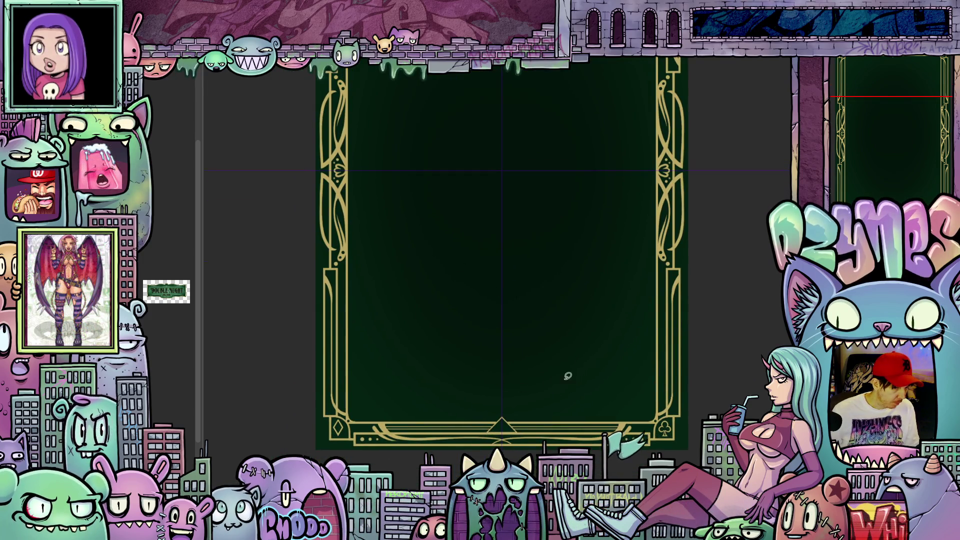
scroll(718, 384, down, 1)
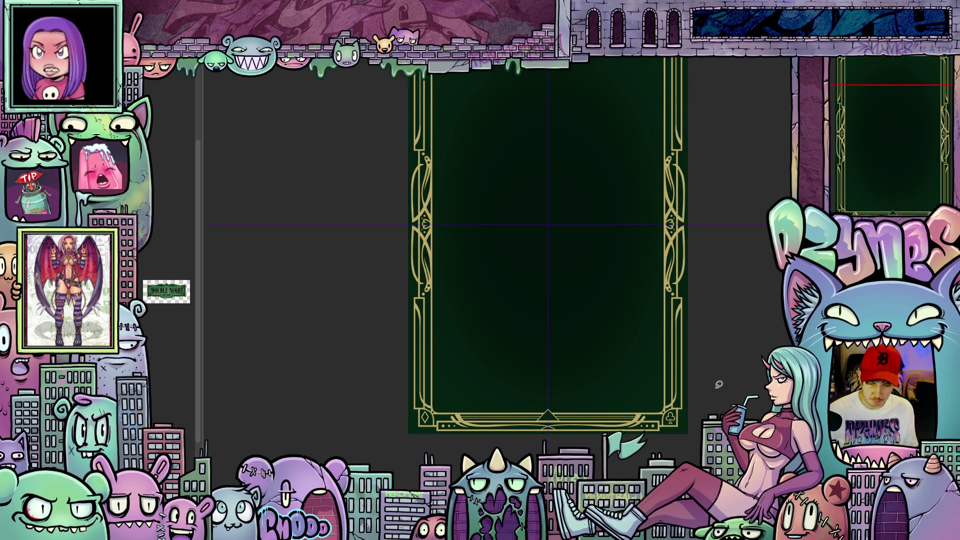
scroll(719, 384, down, 3)
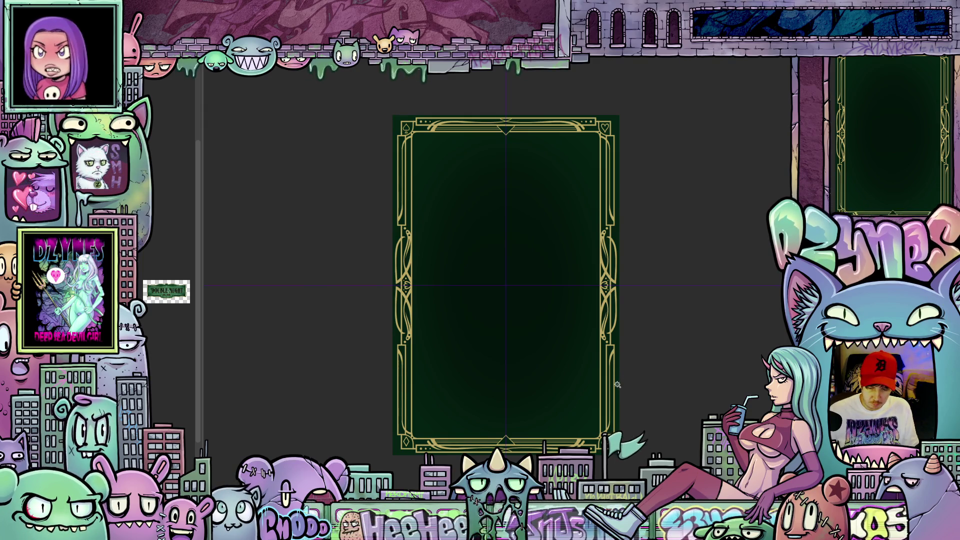
Step: Select all, then expand the selected area outward by 2 px
key(ctrl+a)
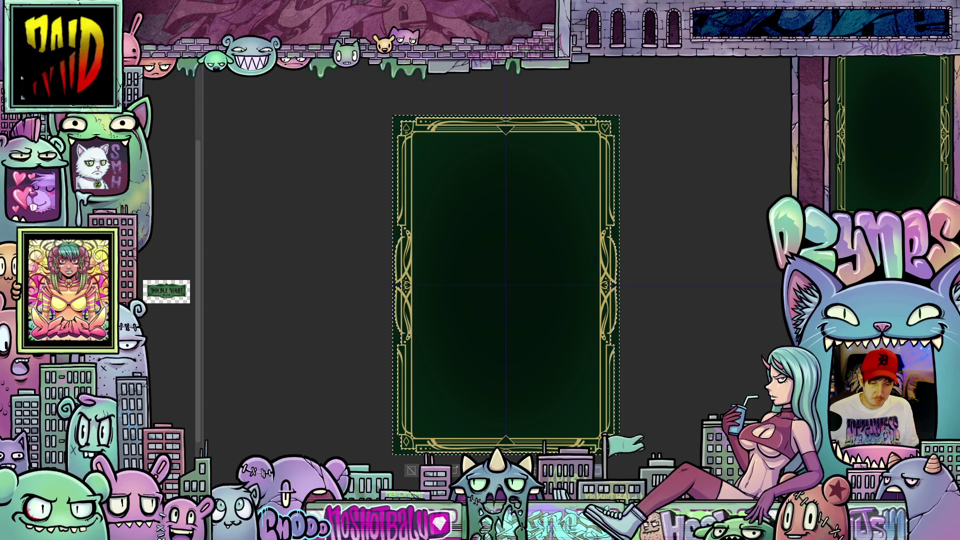
click(167, 23)
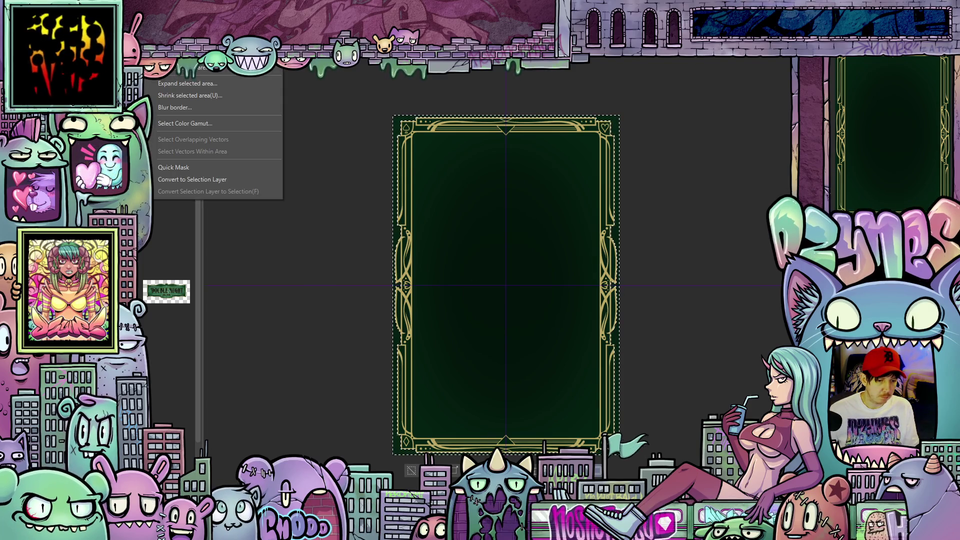
click(179, 83)
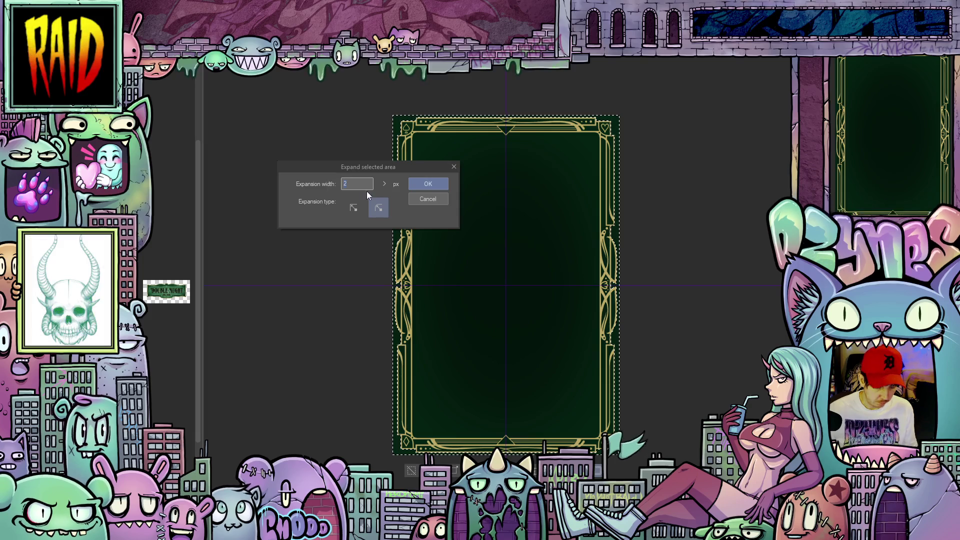
click(428, 184)
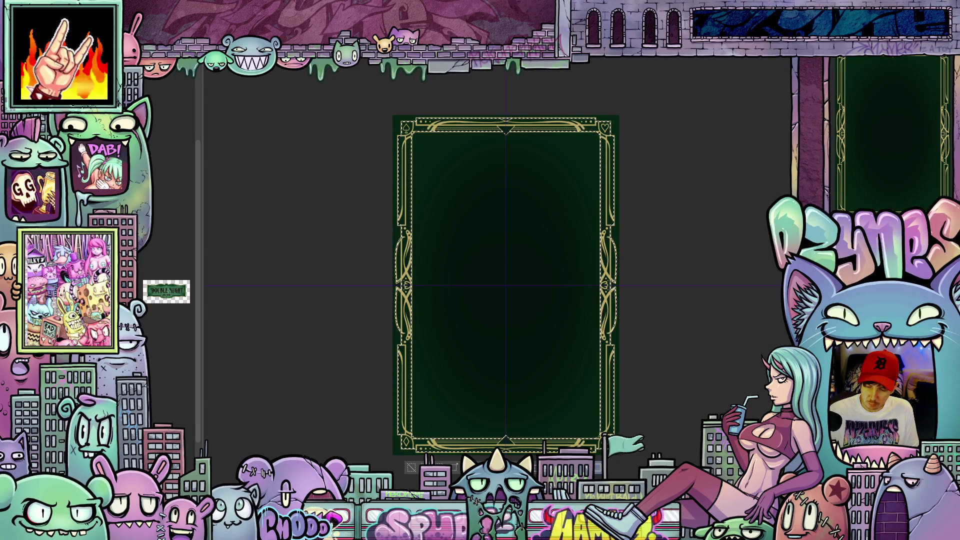
Step: Fill the expanded selection with lighter green, deselect, then briefly reselect and clear the frame border
key(alt+BackSpace)
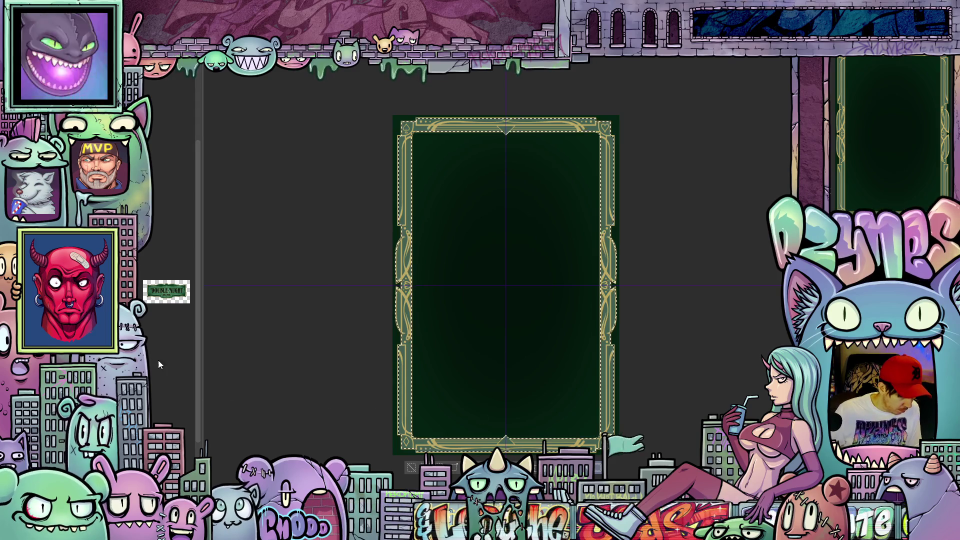
key(ctrl+d)
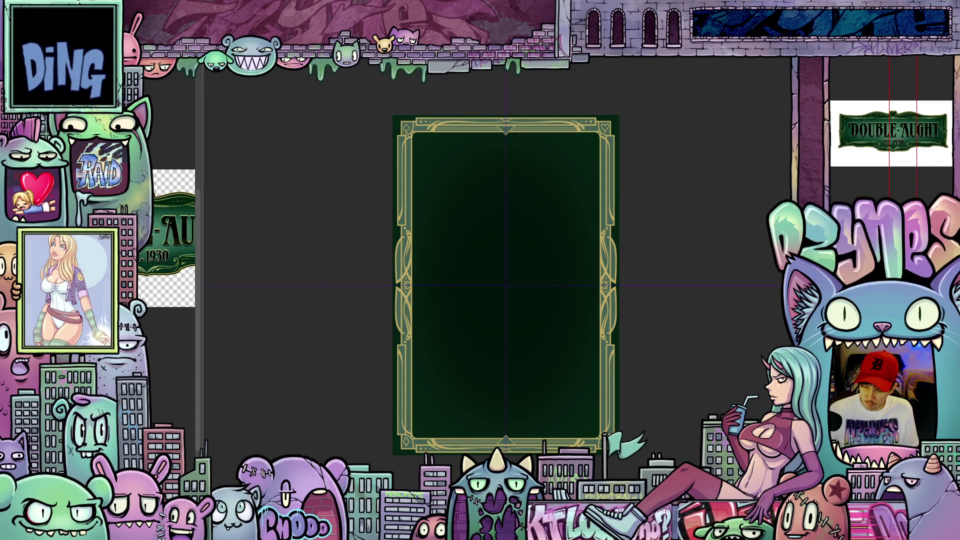
click(681, 374)
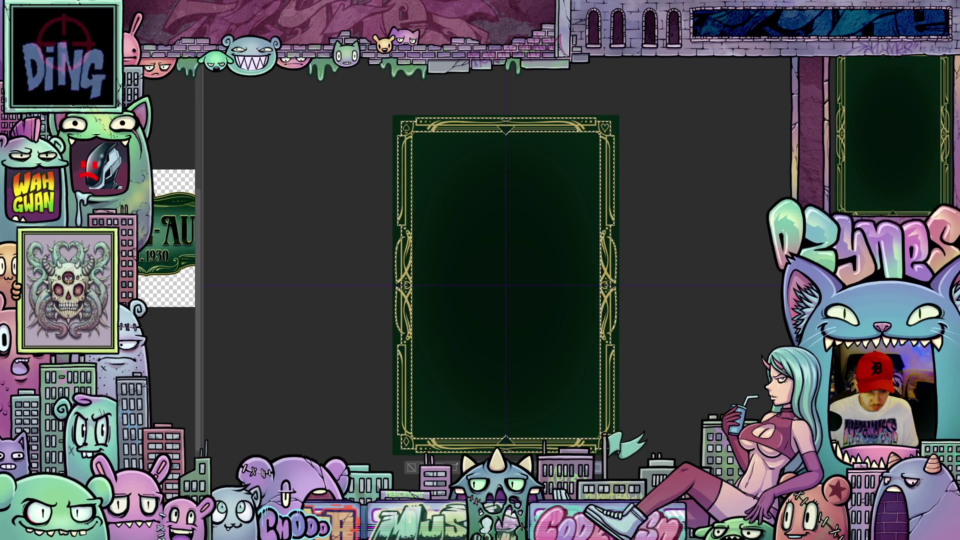
key(ctrl+d)
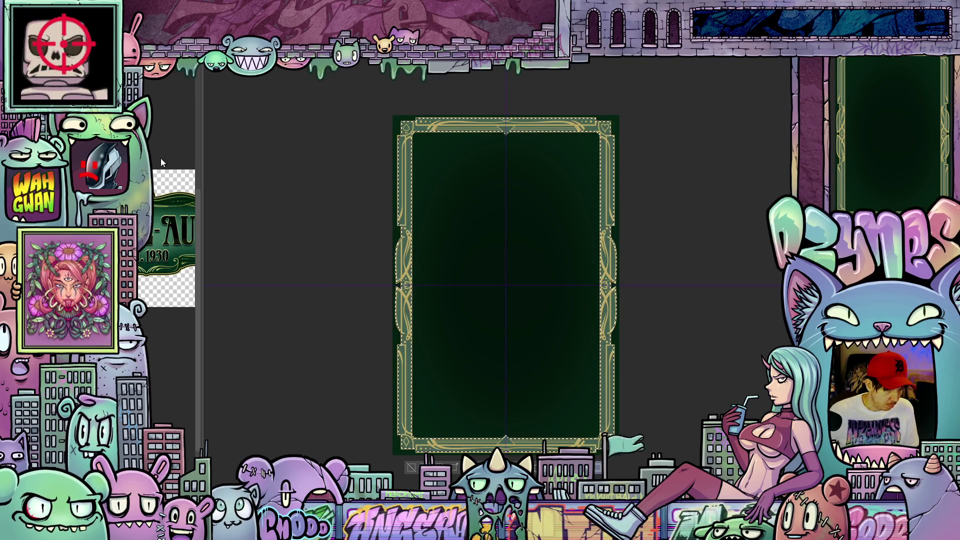
scroll(612, 450, up, 5)
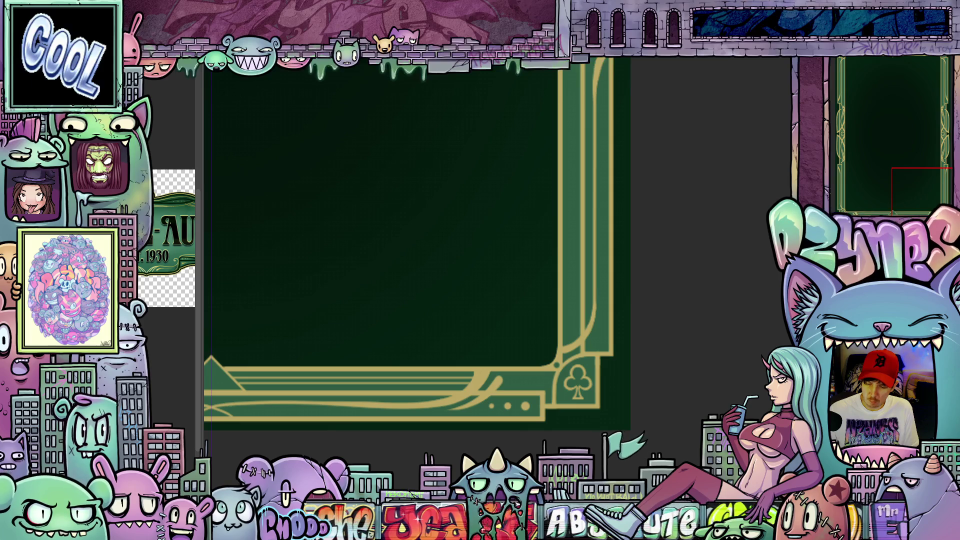
scroll(519, 419, up, 2)
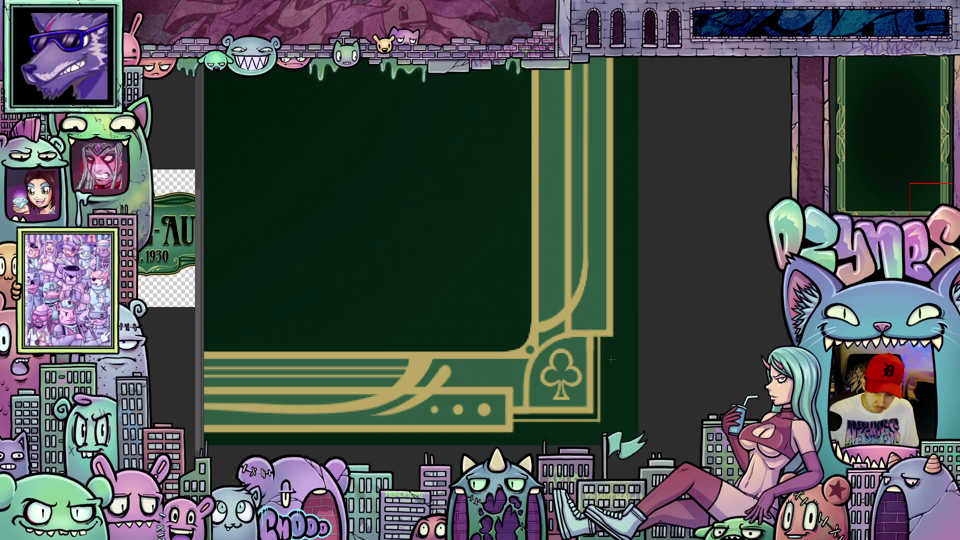
mouse_move(638, 388)
mouse_down()
mouse_move(637, 407)
mouse_move(623, 390)
mouse_up()
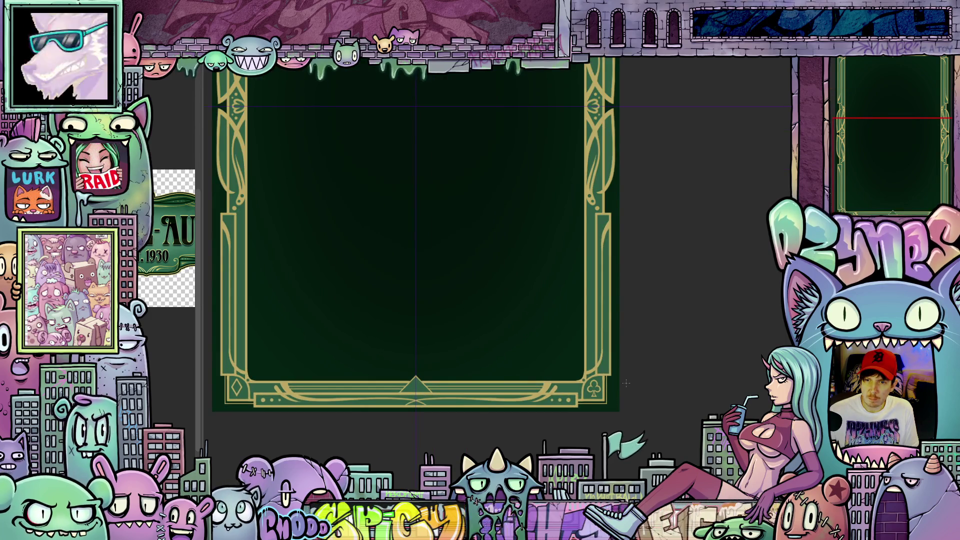
key(ctrl+z)
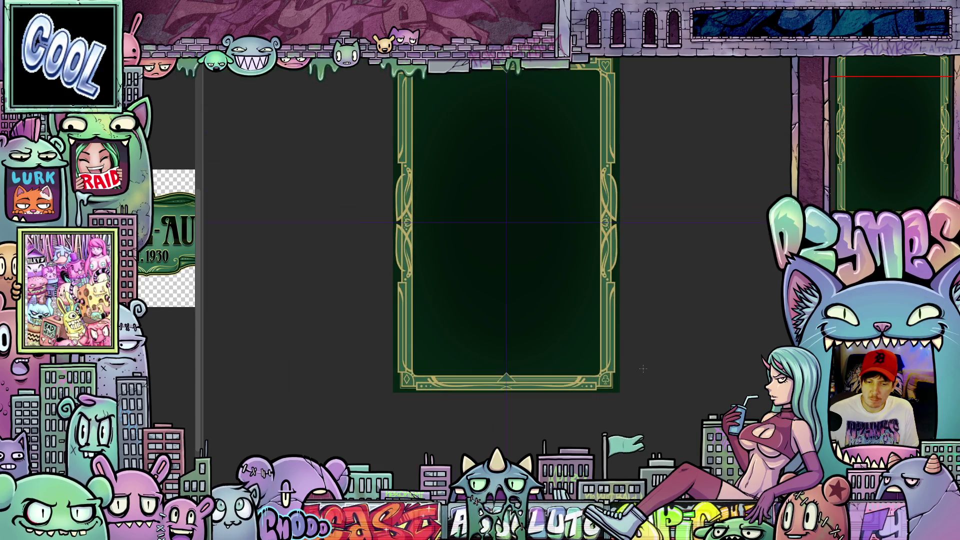
drag(658, 369, 630, 394)
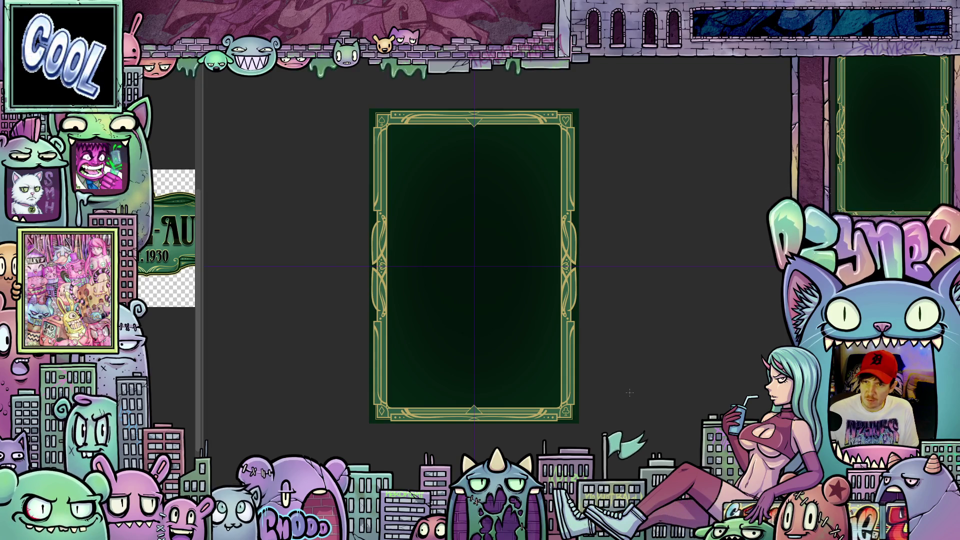
scroll(629, 361, down, 2)
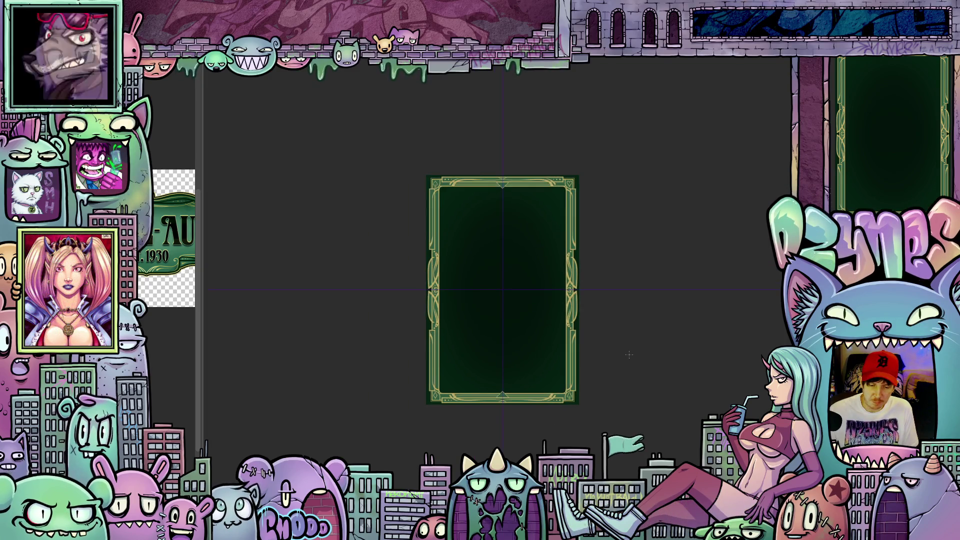
scroll(633, 384, up, 2)
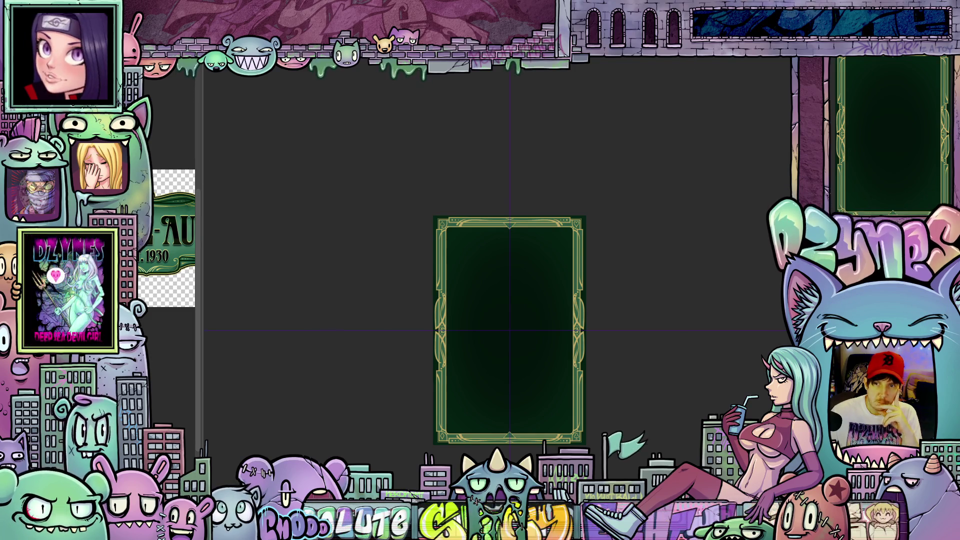
scroll(613, 425, up, 5)
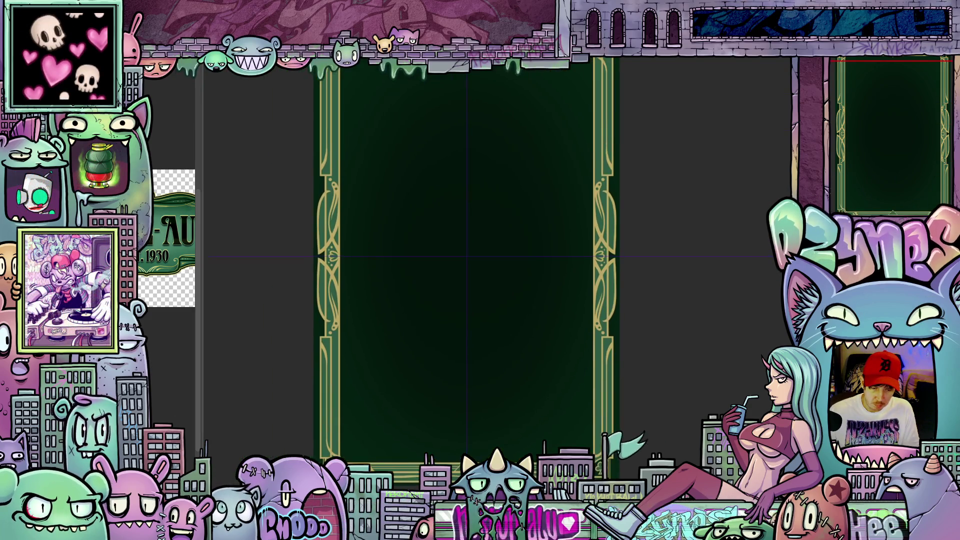
Step: Zoom in closely on the bottom-right club corner to recolor its square dark green
drag(499, 473, 465, 430)
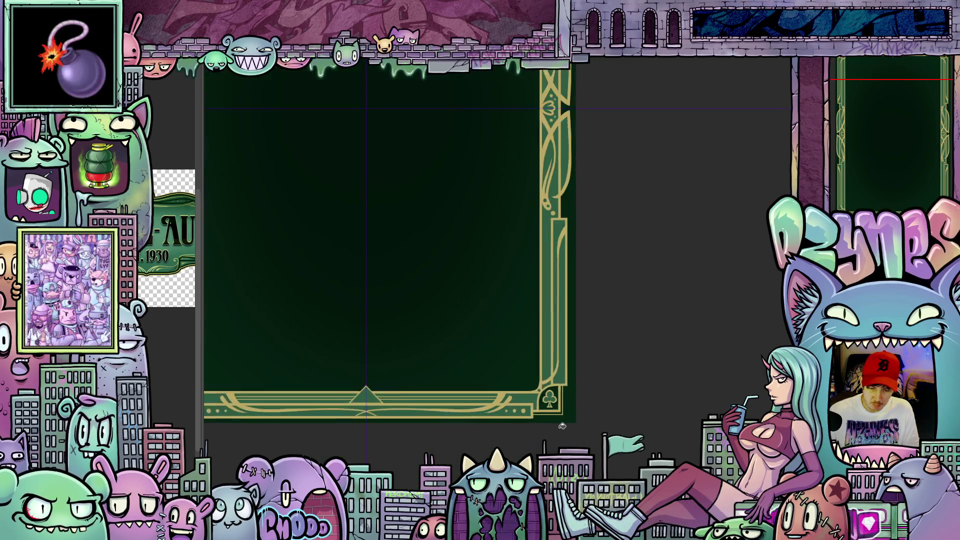
scroll(559, 421, up, 3)
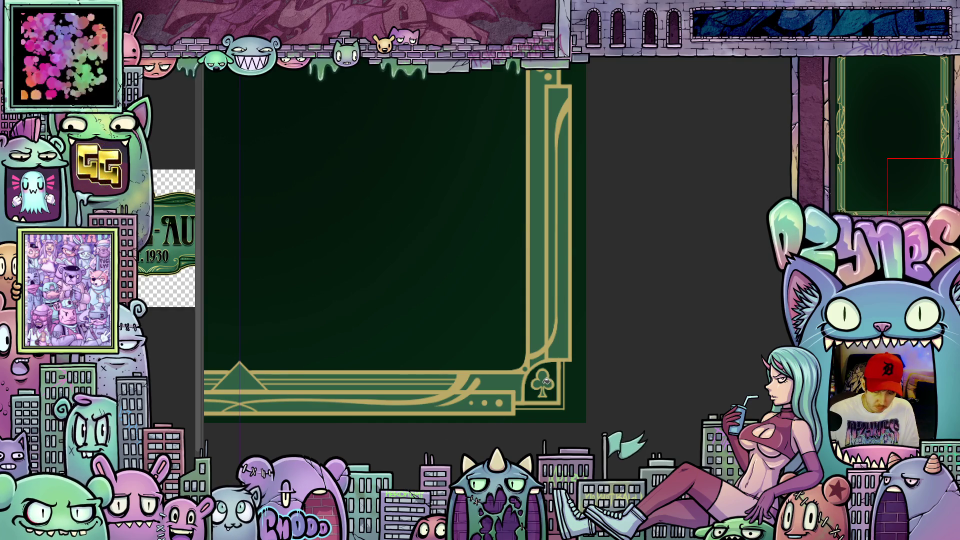
scroll(552, 393, up, 2)
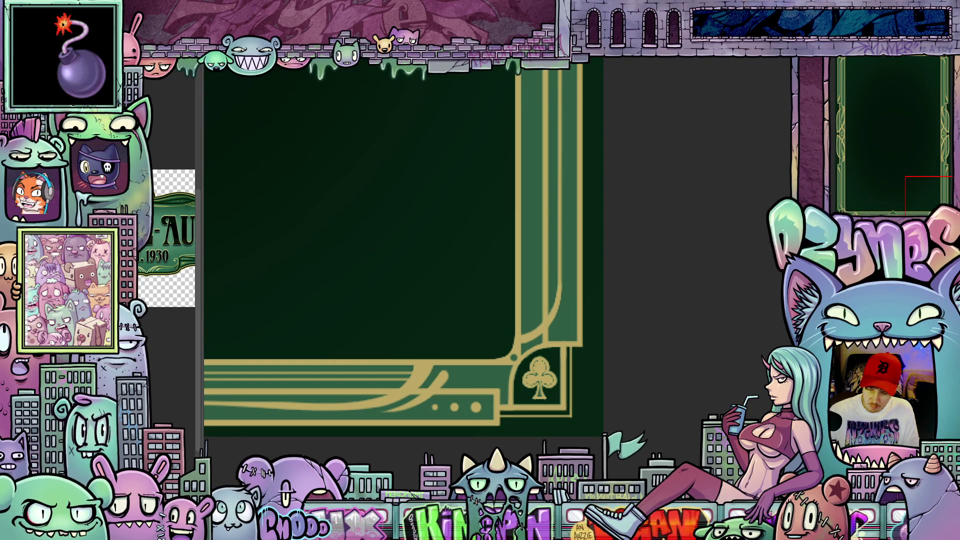
scroll(590, 424, up, 2)
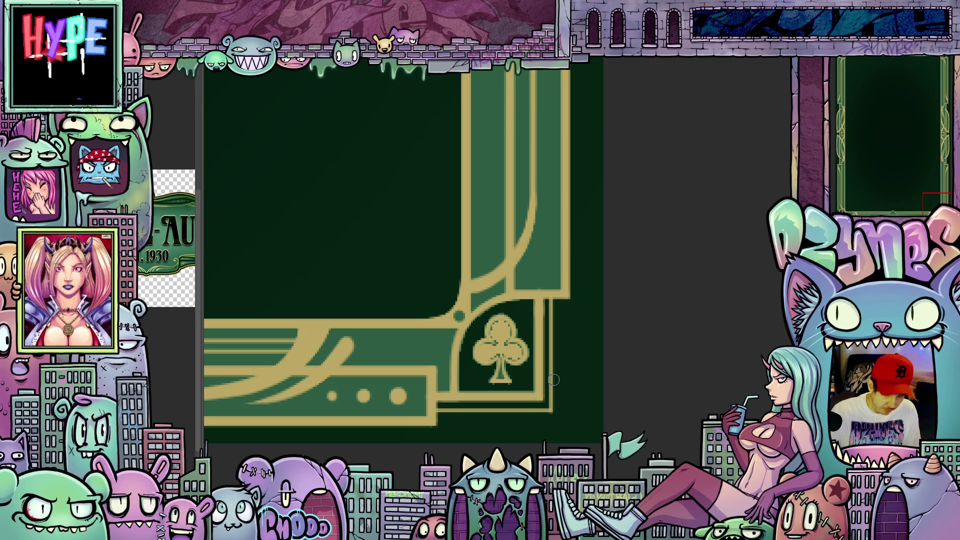
scroll(551, 381, down, 2)
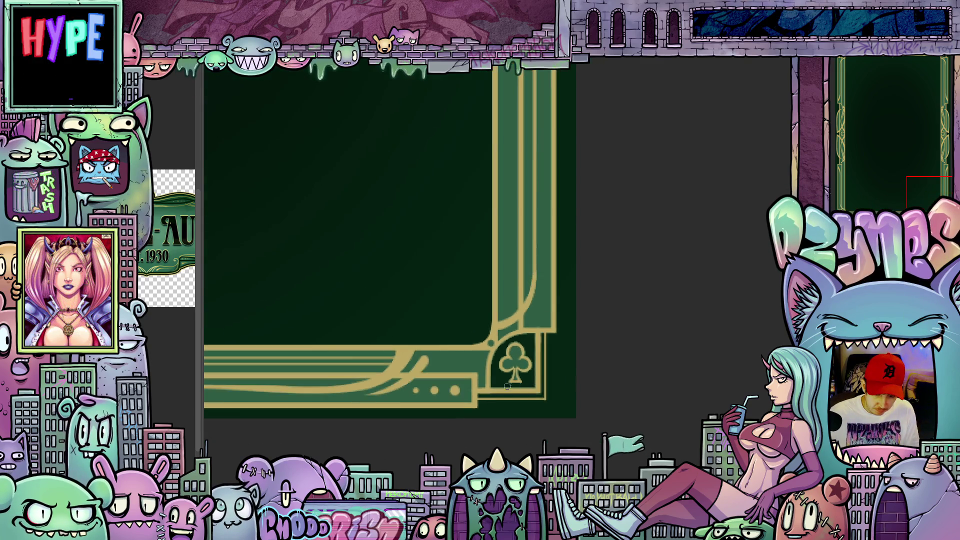
scroll(502, 379, up, 3)
scroll(500, 378, up, 3)
scroll(500, 376, down, 4)
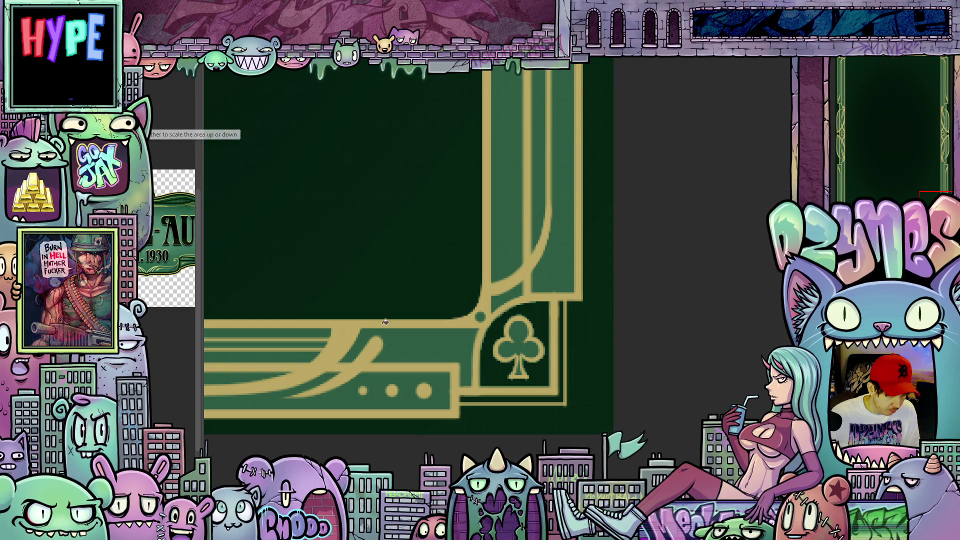
scroll(455, 348, down, 3)
scroll(455, 349, up, 5)
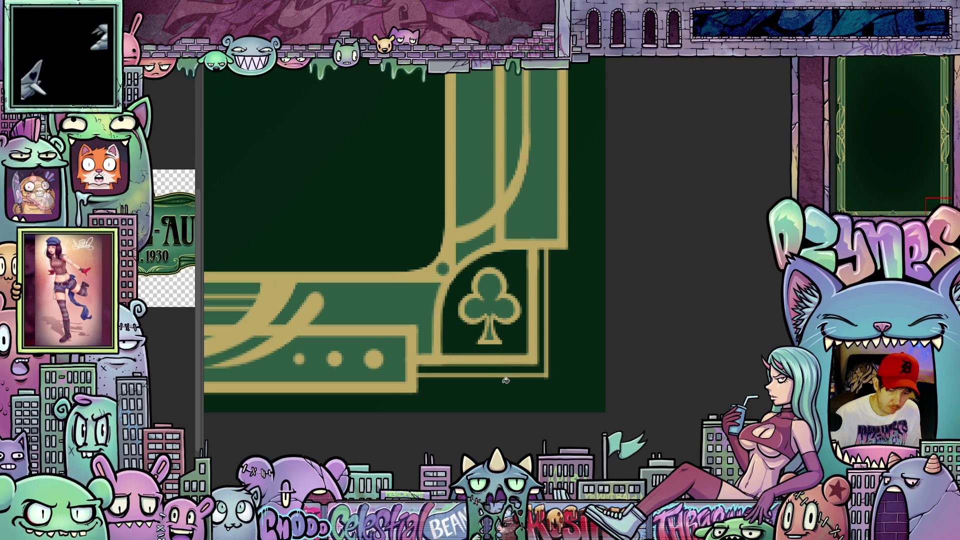
scroll(506, 381, down, 5)
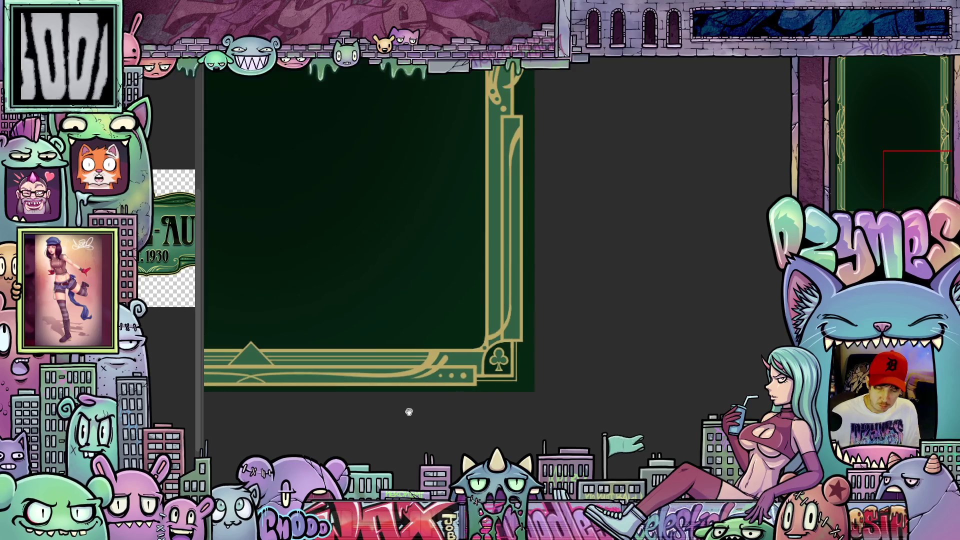
scroll(697, 371, up, 2)
scroll(529, 400, up, 3)
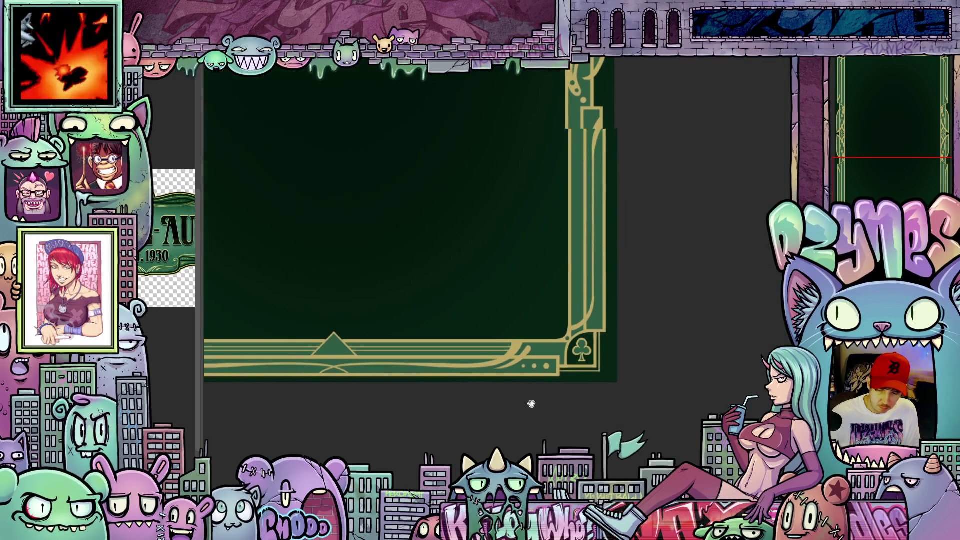
scroll(635, 390, up, 1)
scroll(638, 390, up, 1)
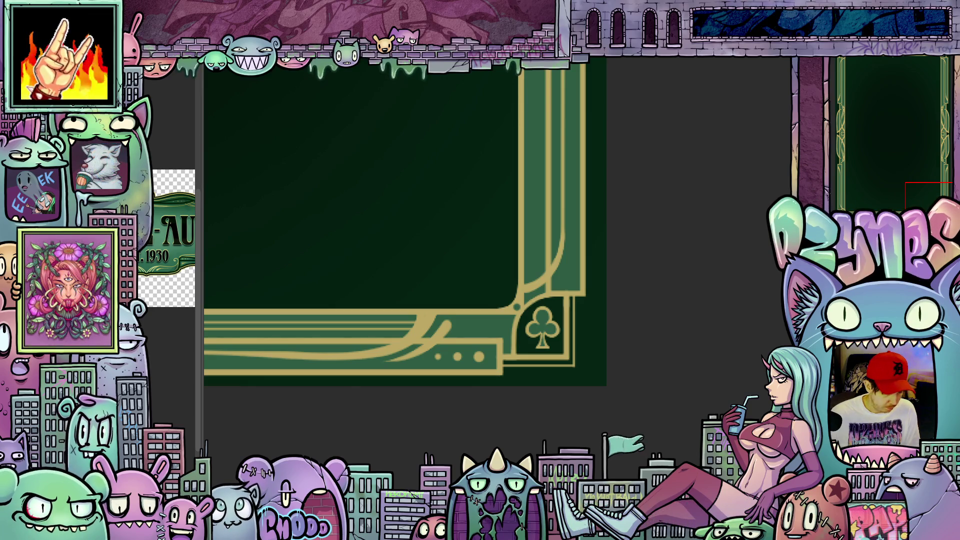
scroll(502, 343, up, 5)
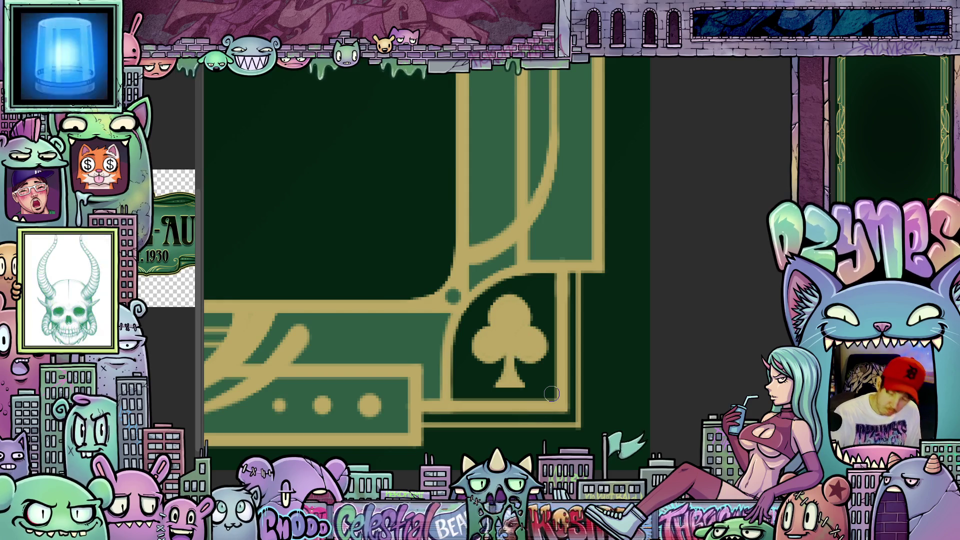
scroll(551, 394, down, 5)
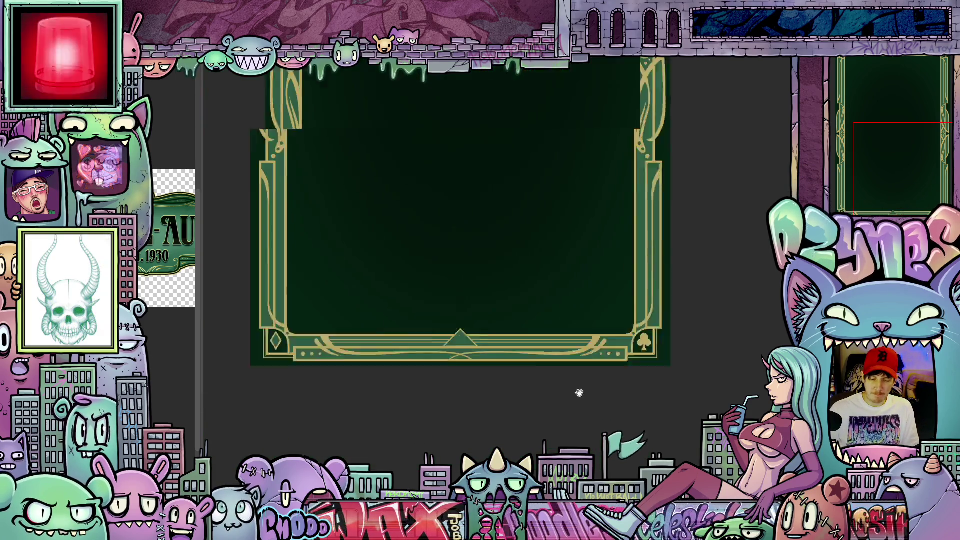
Step: Paint inside the lower-left diamond corner ornament
scroll(444, 318, up, 5)
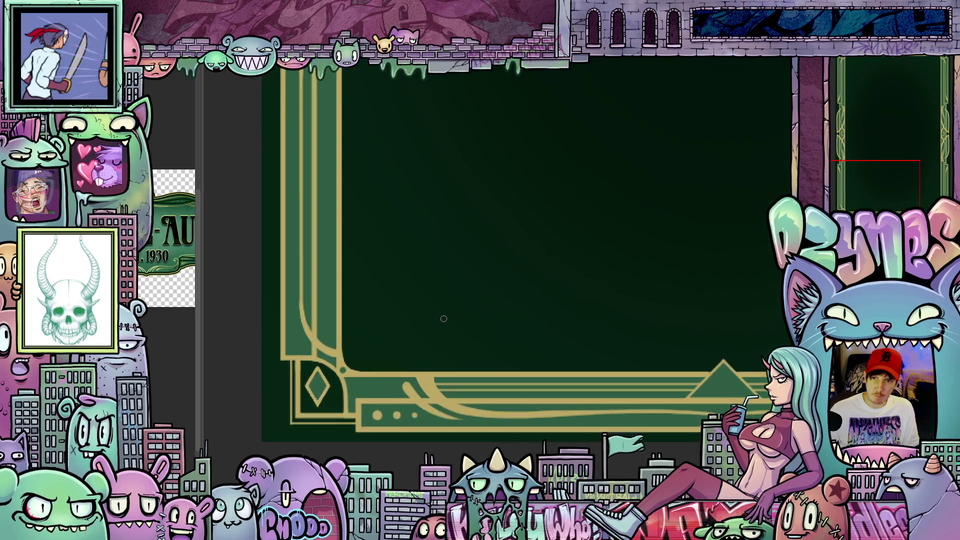
drag(444, 318, 491, 352)
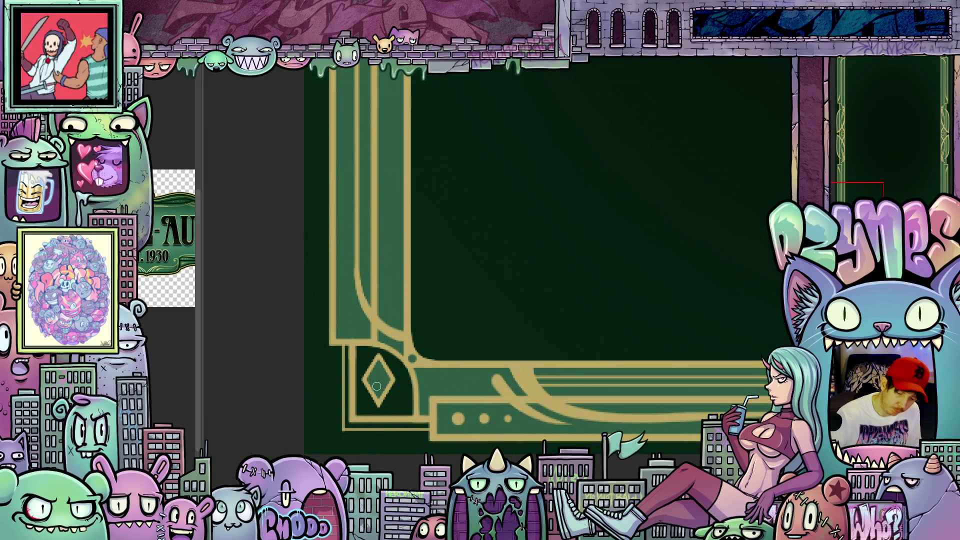
mouse_move(383, 383)
mouse_down()
mouse_move(370, 383)
mouse_move(386, 383)
mouse_move(379, 370)
mouse_up()
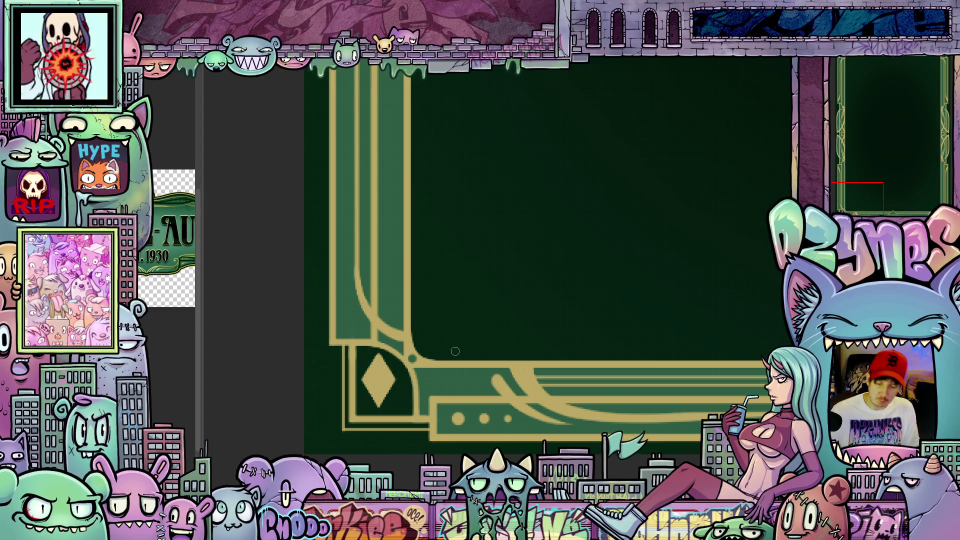
scroll(455, 351, down, 5)
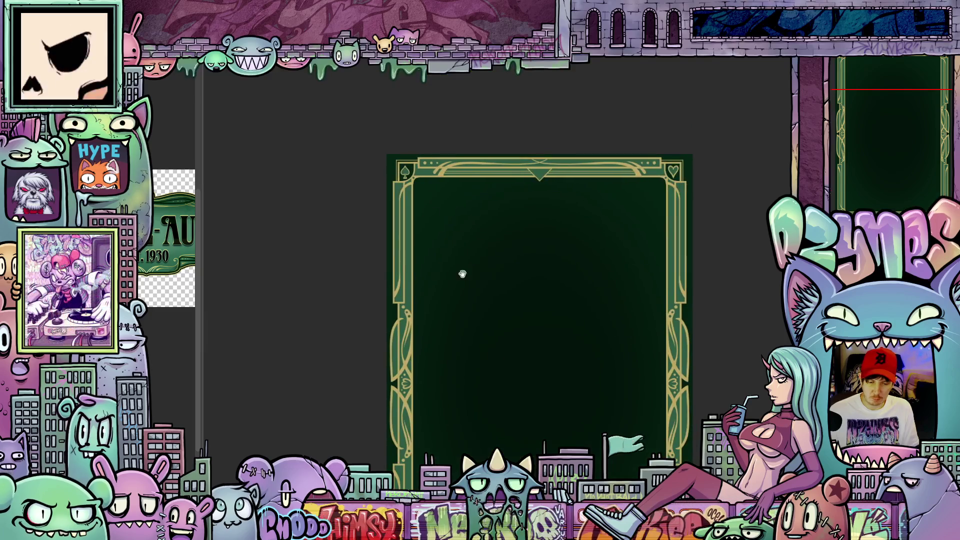
Step: Pan over to the spade corner and zoom in to inspect it
drag(463, 274, 490, 355)
scroll(426, 257, up, 5)
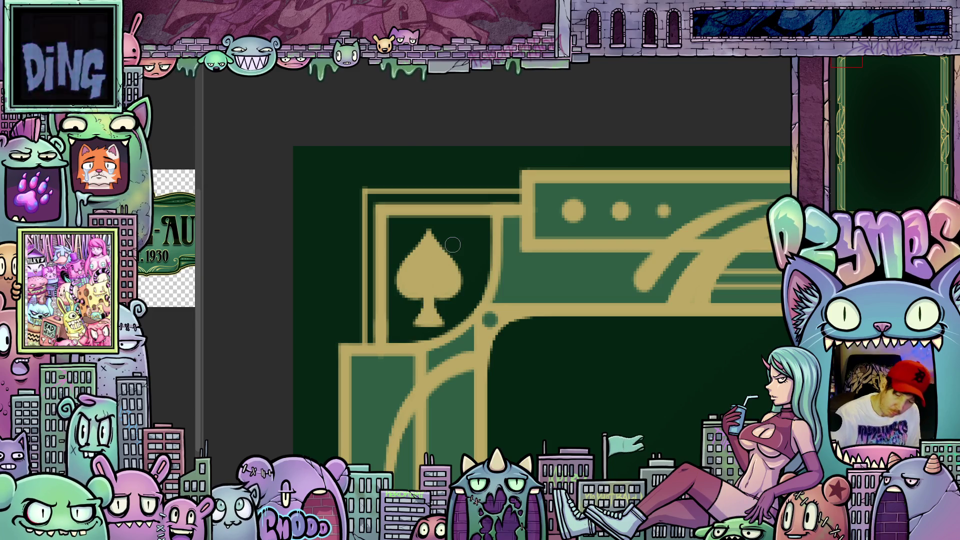
scroll(453, 244, down, 5)
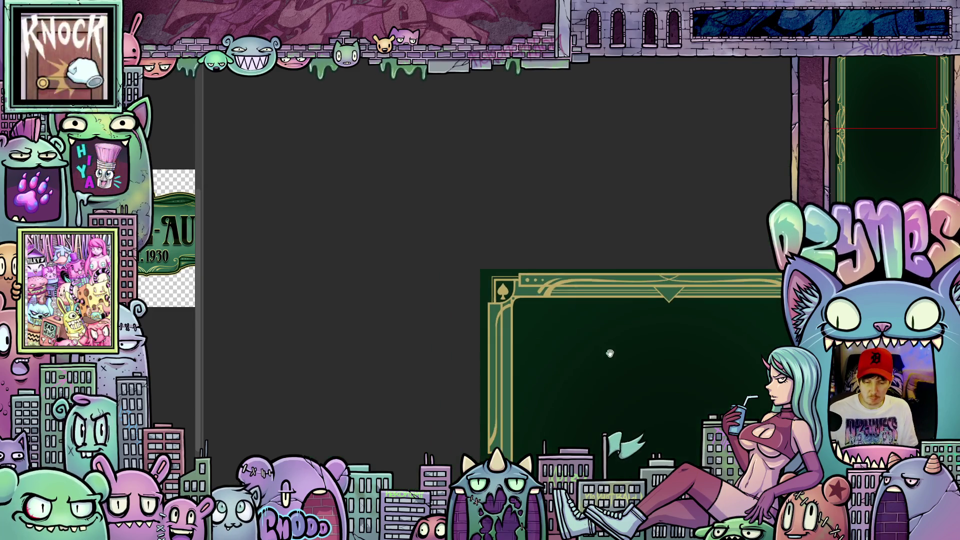
Step: Reposition the card and zoom in on the top-right heart corner to fill it gold
drag(609, 354, 512, 340)
scroll(647, 279, up, 5)
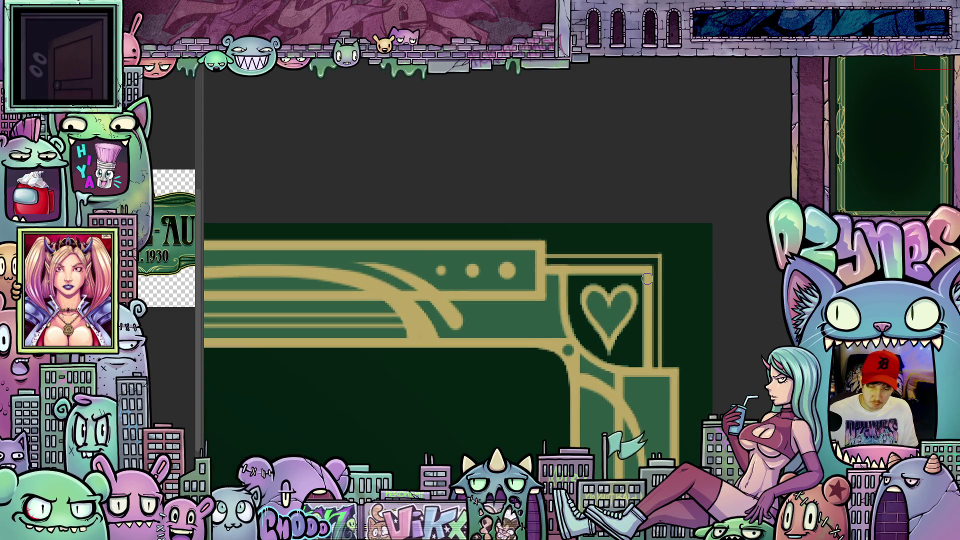
drag(733, 380, 709, 356)
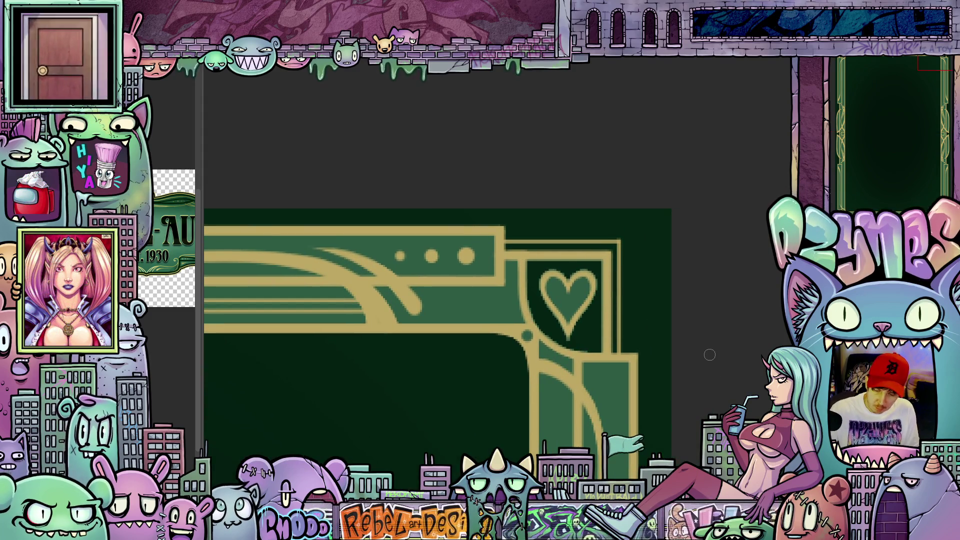
scroll(667, 299, down, 5)
scroll(237, 298, up, 5)
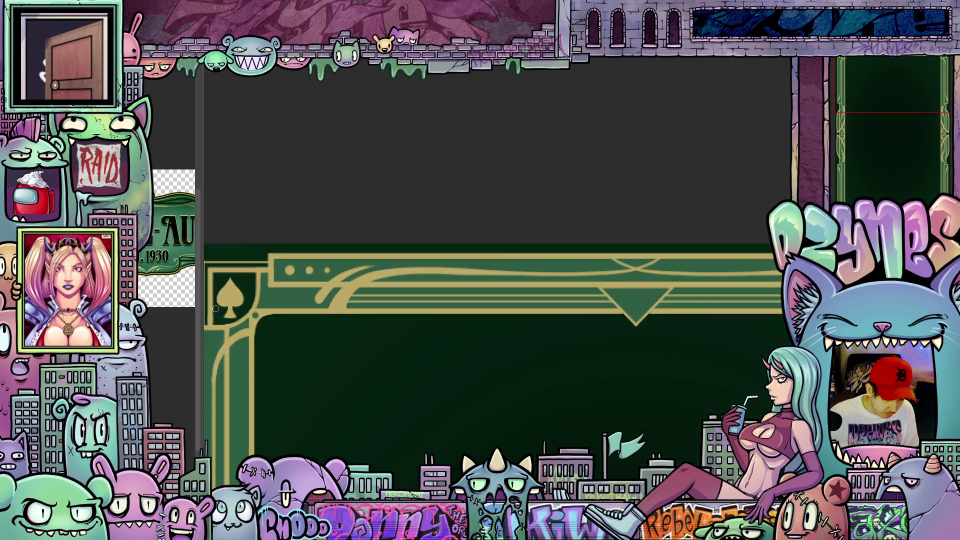
scroll(320, 315, down, 5)
scroll(367, 357, up, 3)
scroll(526, 306, up, 2)
scroll(526, 306, up, 2)
scroll(519, 303, up, 2)
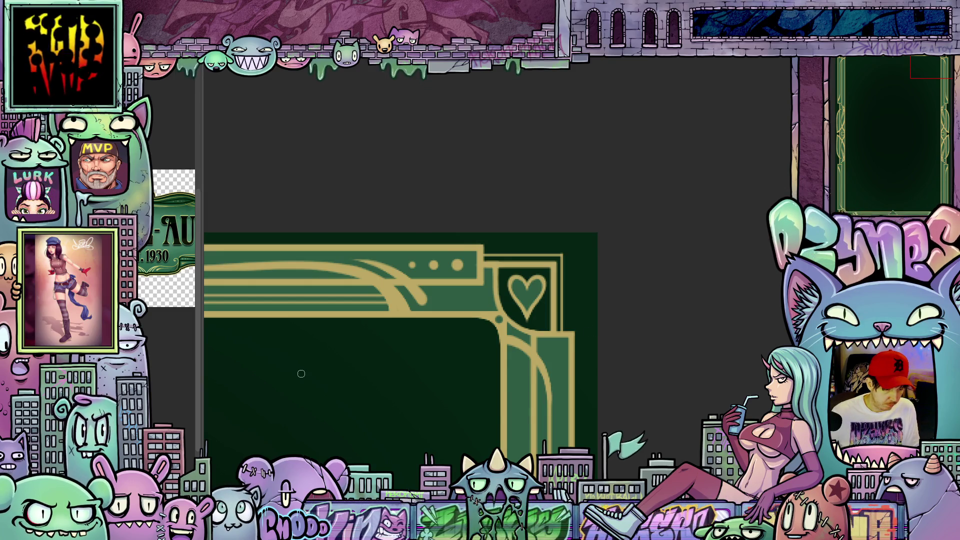
scroll(301, 373, up, 1)
drag(706, 283, 635, 318)
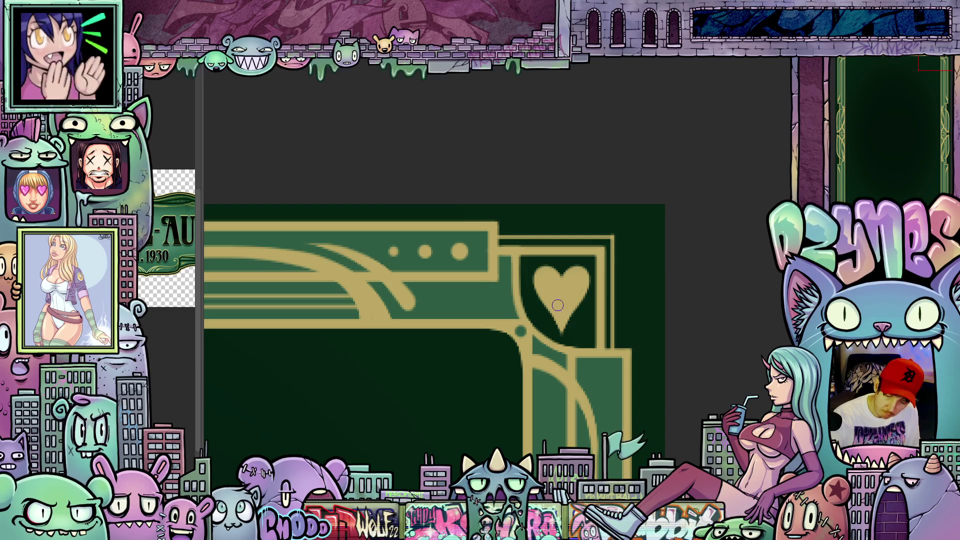
scroll(583, 330, down, 5)
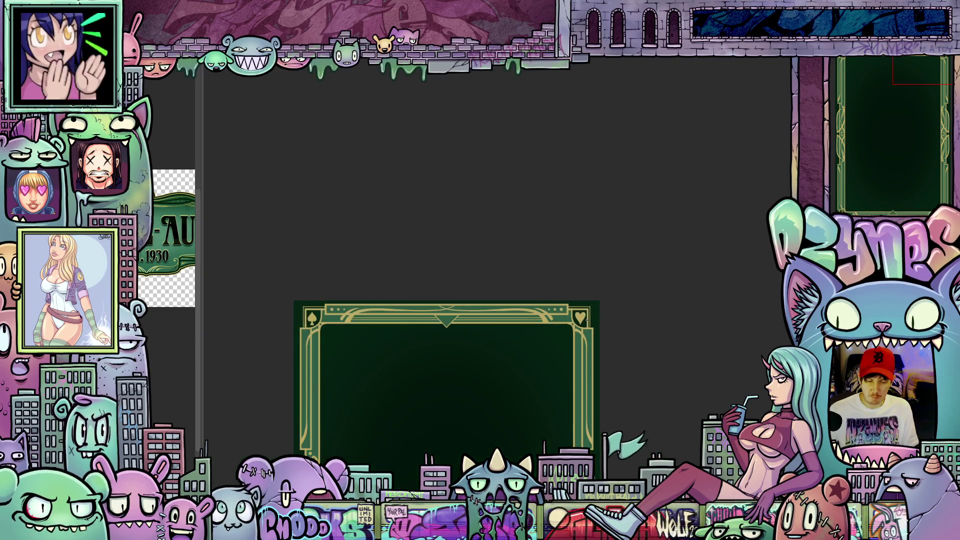
Step: Zoom in on the side border ornament, rotate the view to inspect it, then reset rotation
scroll(568, 302, down, 3)
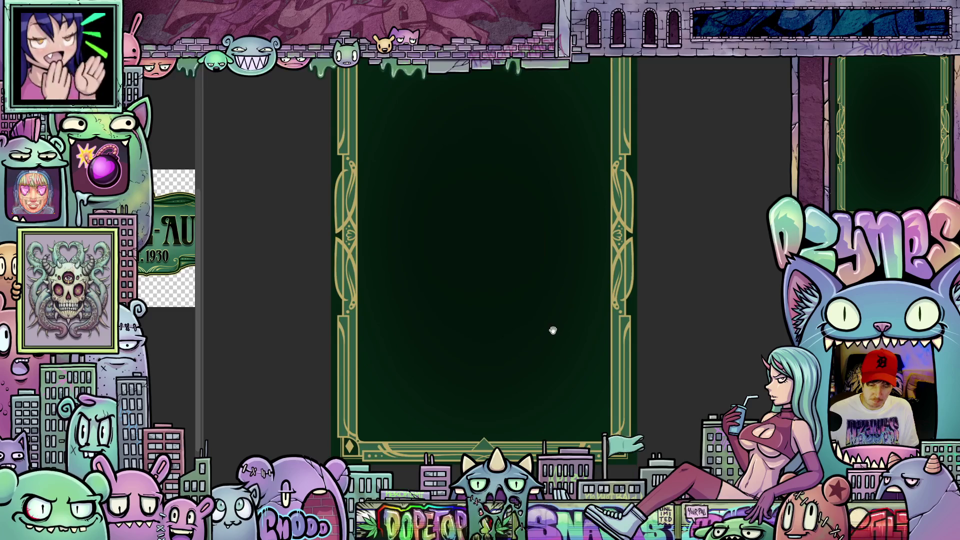
drag(546, 389, 540, 374)
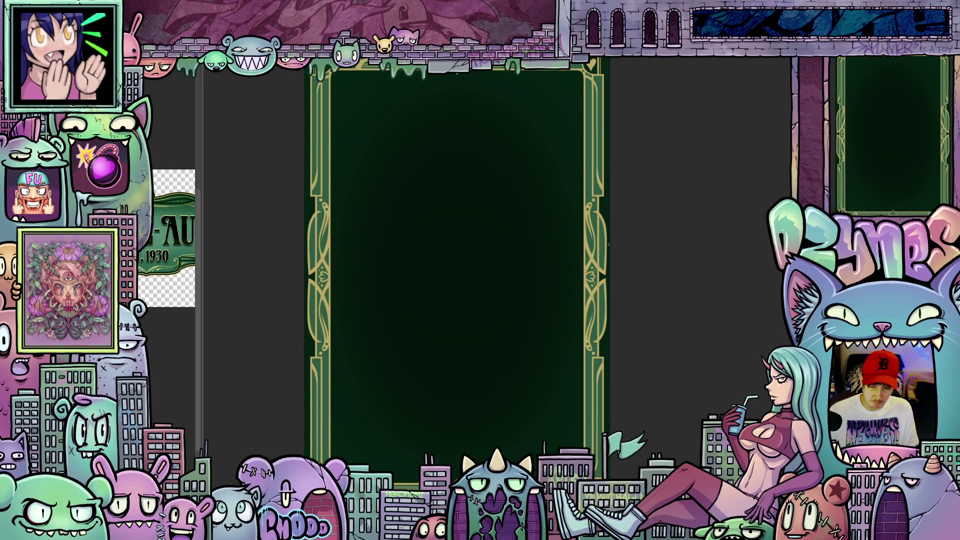
scroll(613, 242, up, 3)
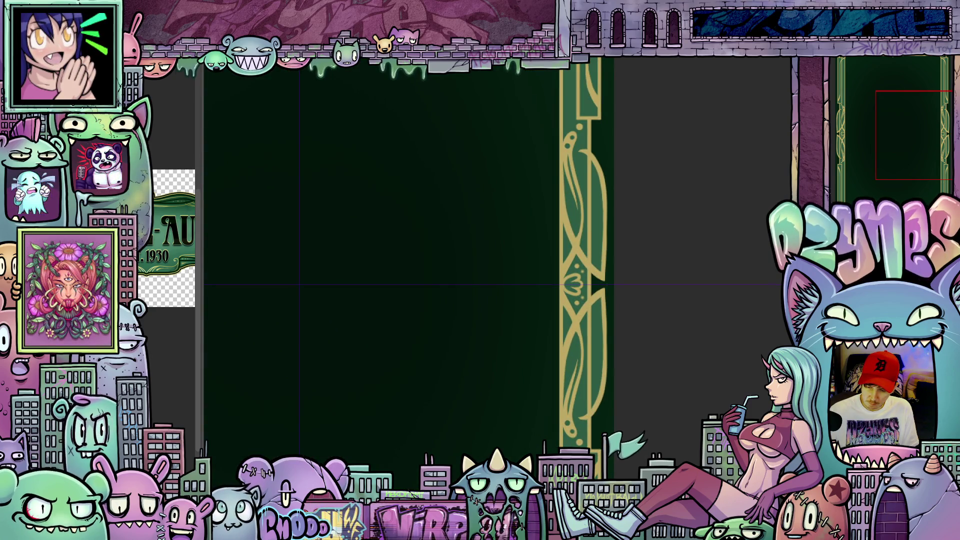
scroll(603, 304, up, 2)
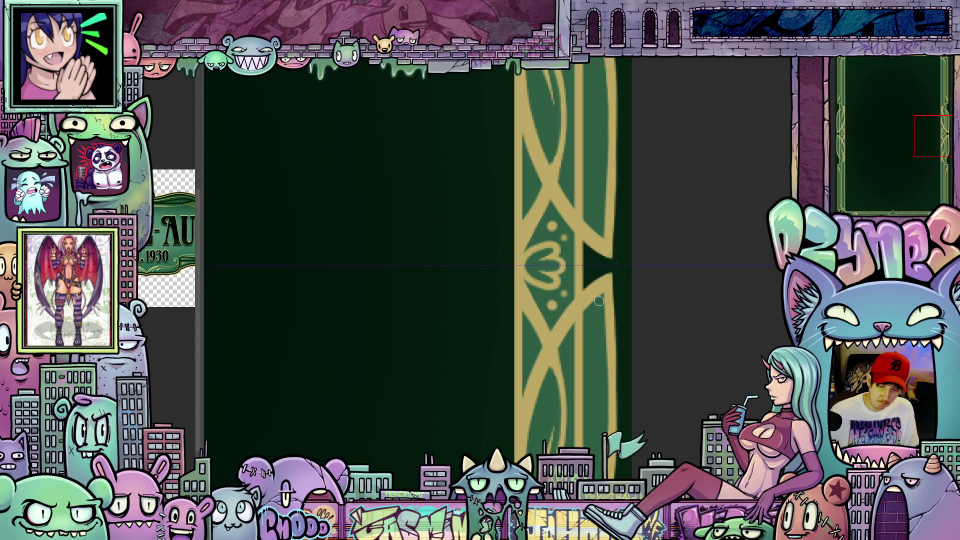
drag(644, 364, 685, 320)
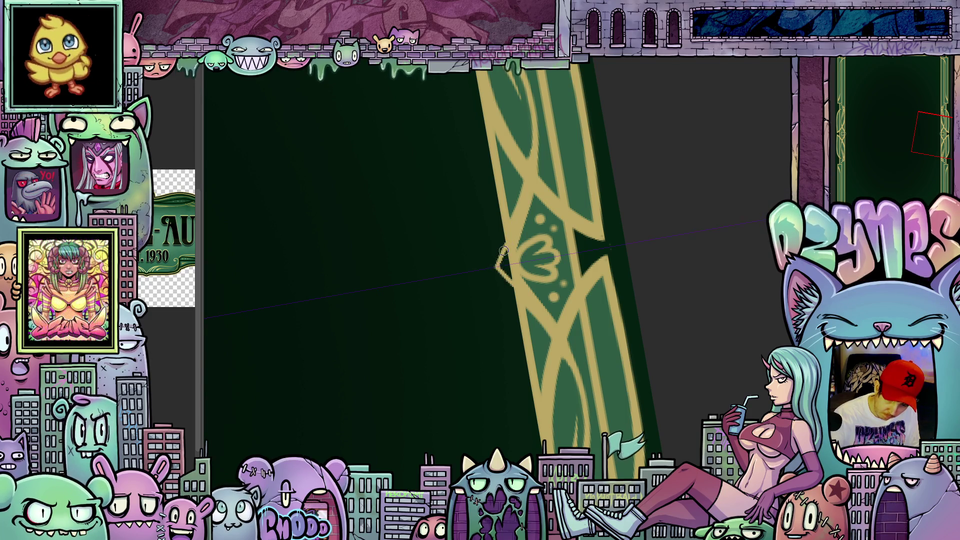
drag(531, 306, 516, 291)
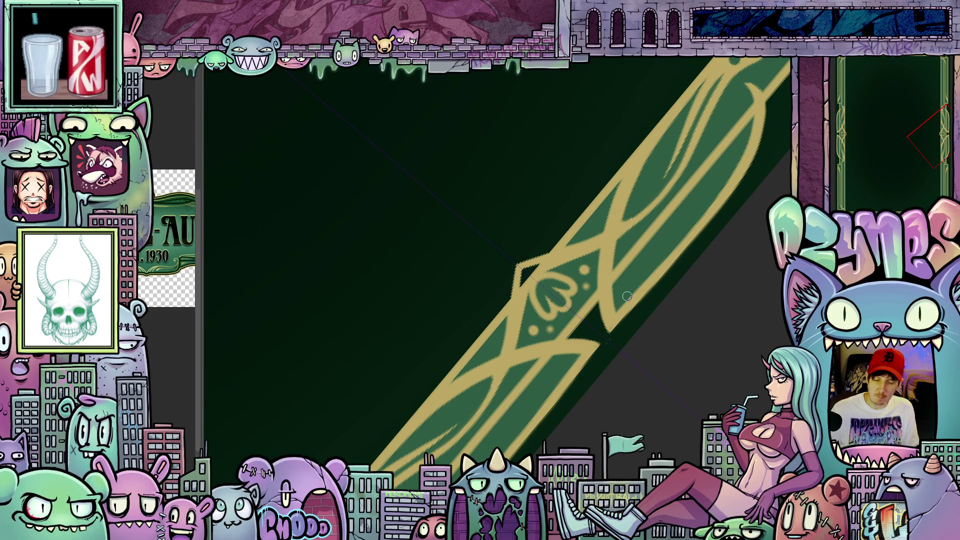
key(ctrl+0)
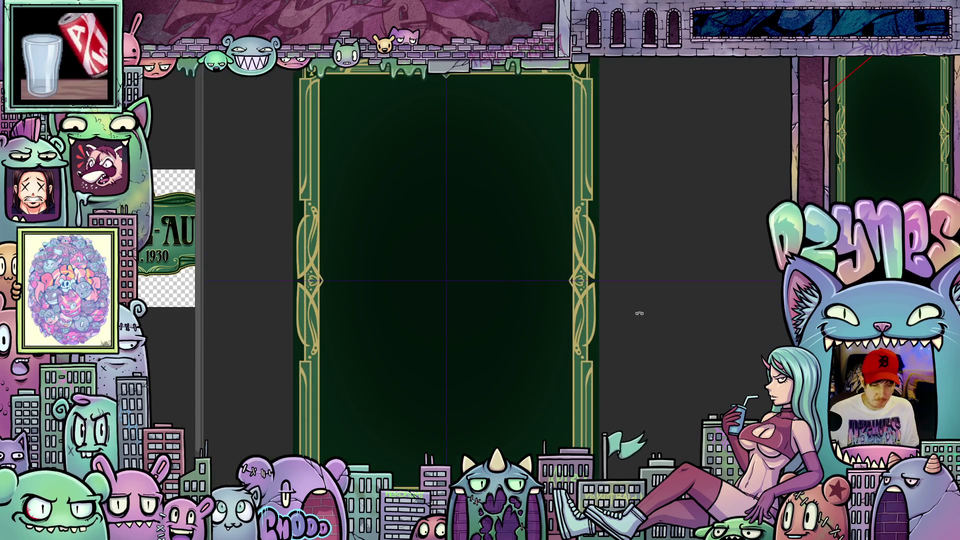
Step: Bucket-fill the ornament's green diamond with dark green and fit the card to the view
scroll(636, 313, up, 3)
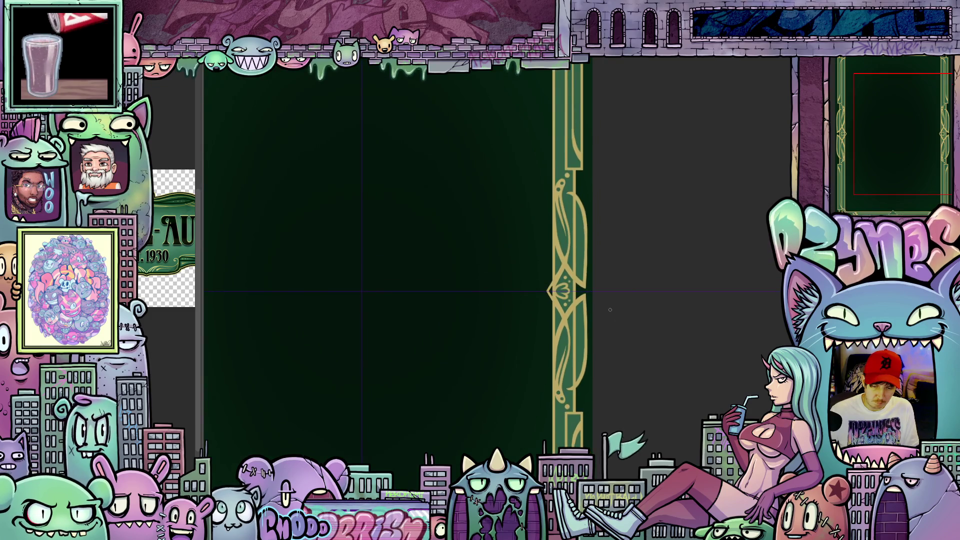
scroll(610, 309, up, 2)
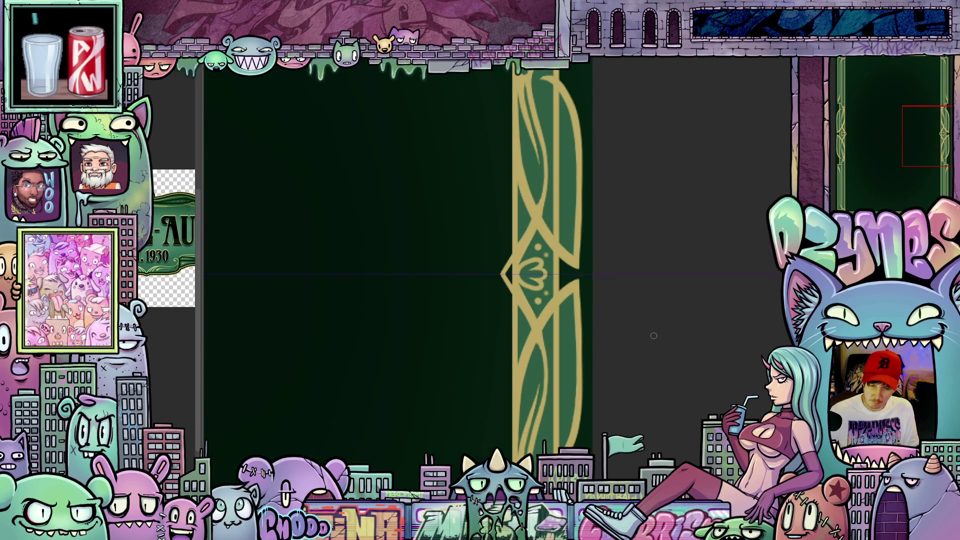
scroll(651, 336, up, 2)
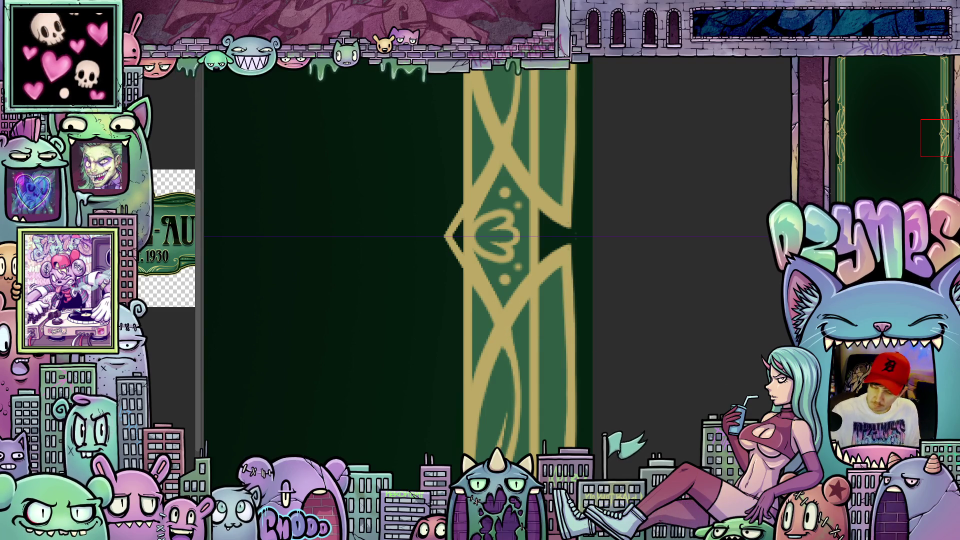
click(519, 277)
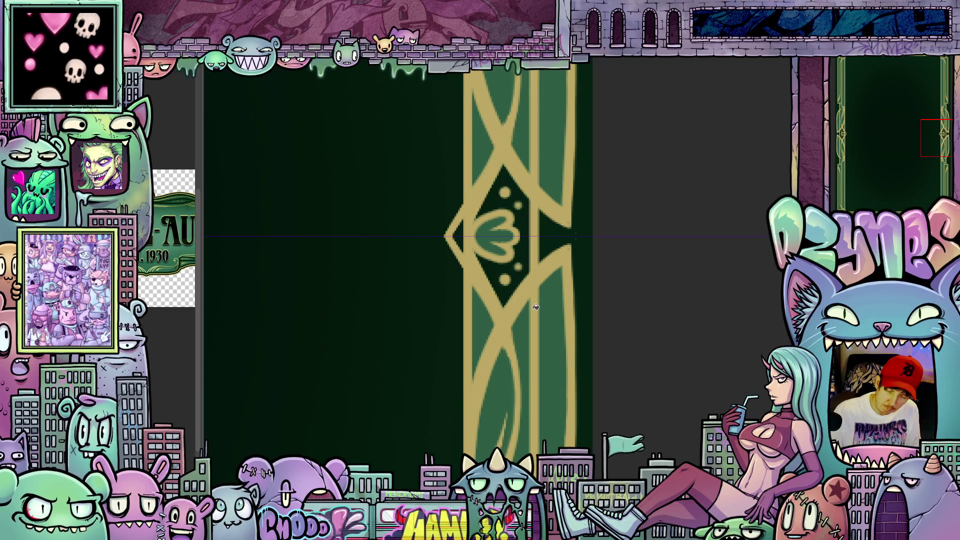
key(ctrl+0)
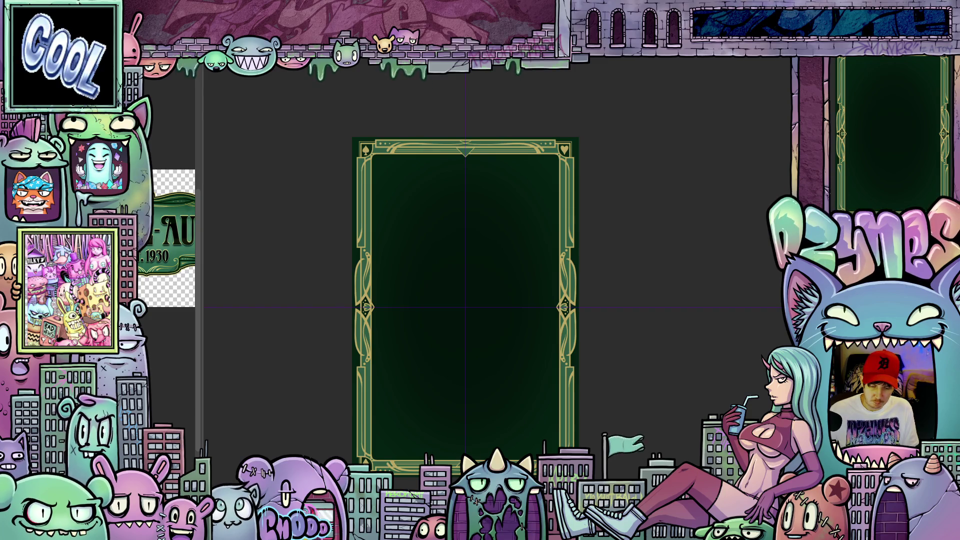
scroll(521, 467, up, 5)
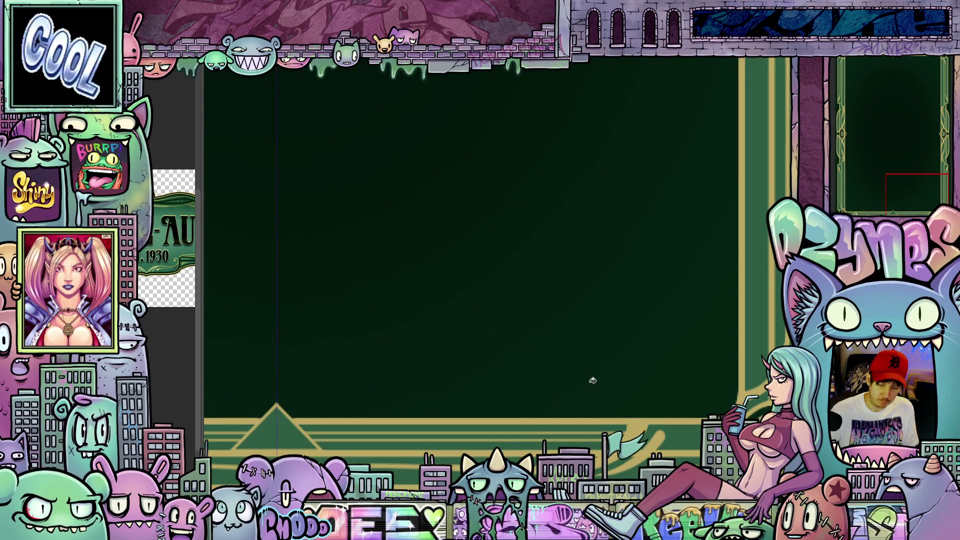
drag(580, 394, 668, 335)
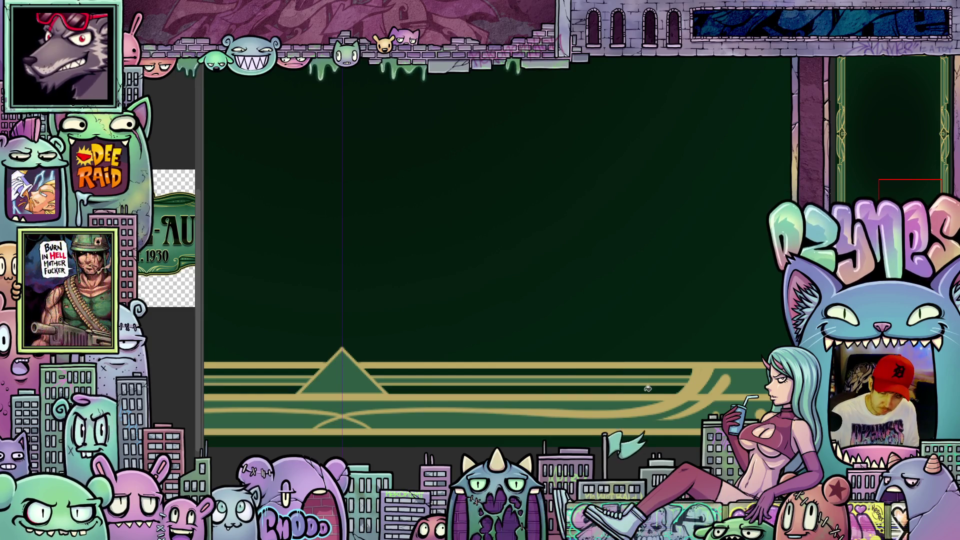
scroll(648, 388, down, 5)
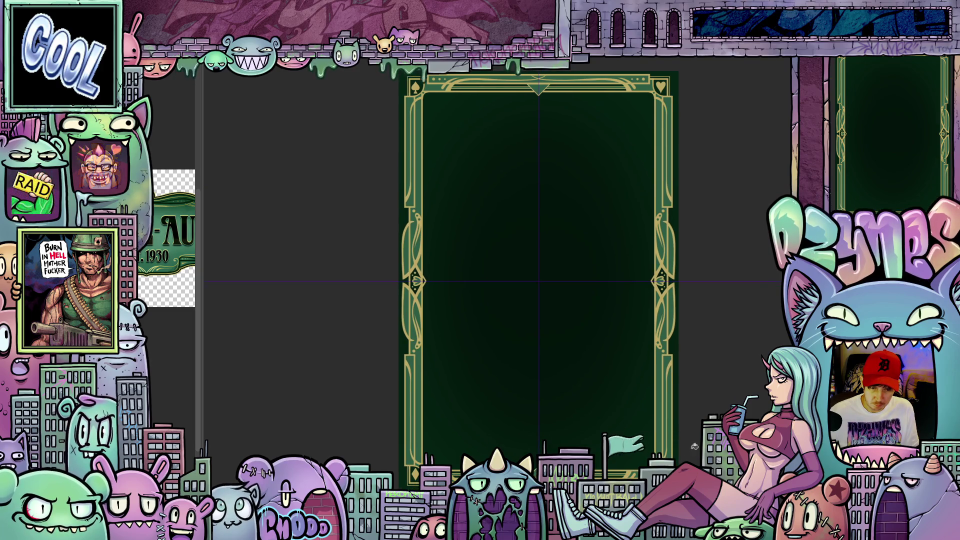
scroll(692, 402, up, 3)
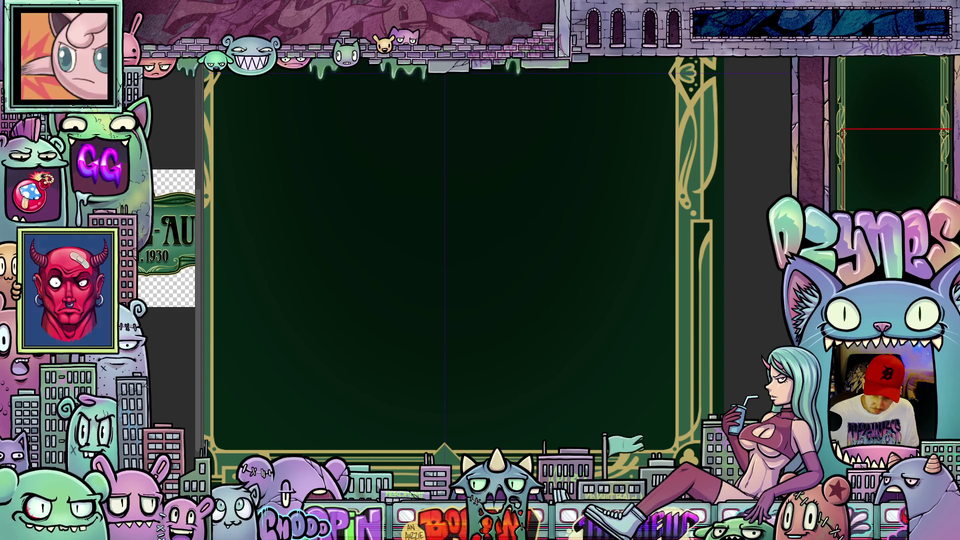
scroll(471, 450, up, 5)
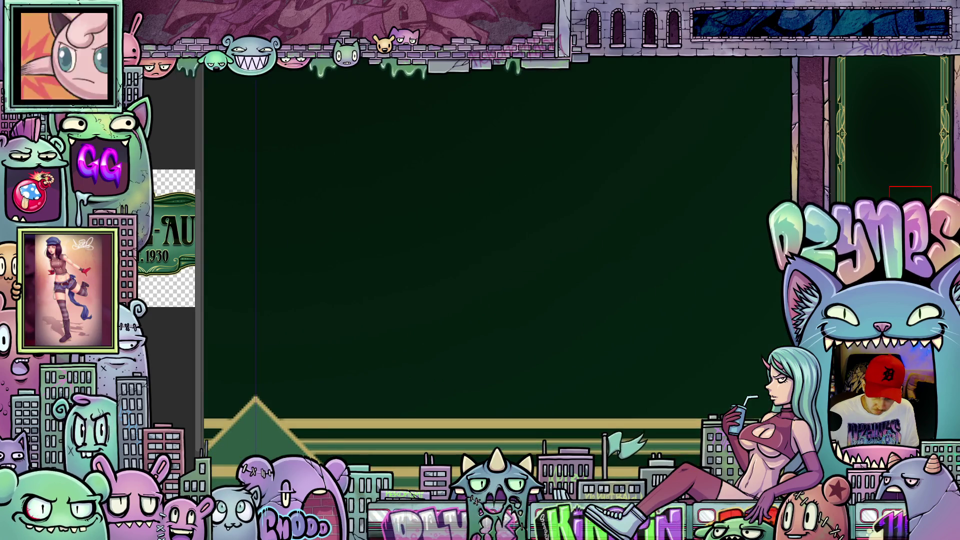
scroll(554, 428, down, 5)
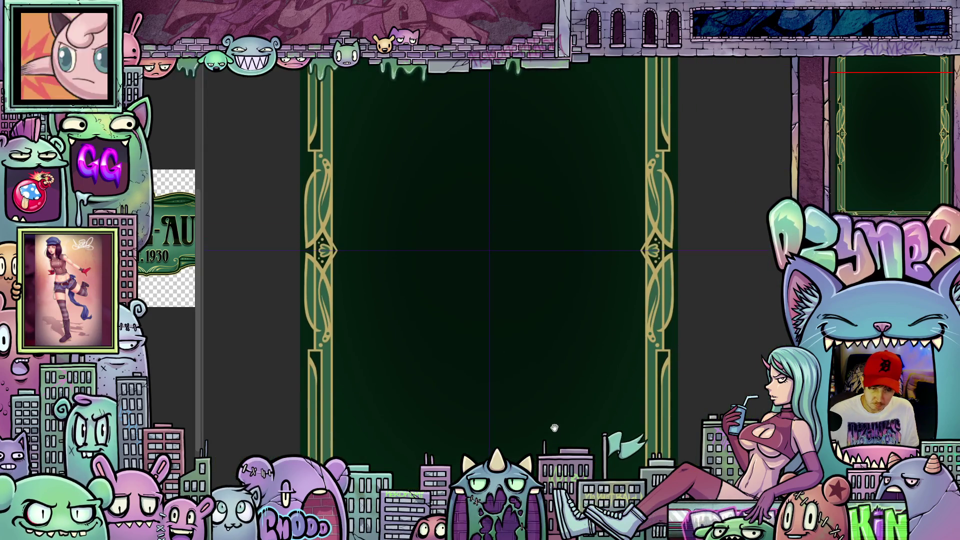
scroll(554, 429, down, 3)
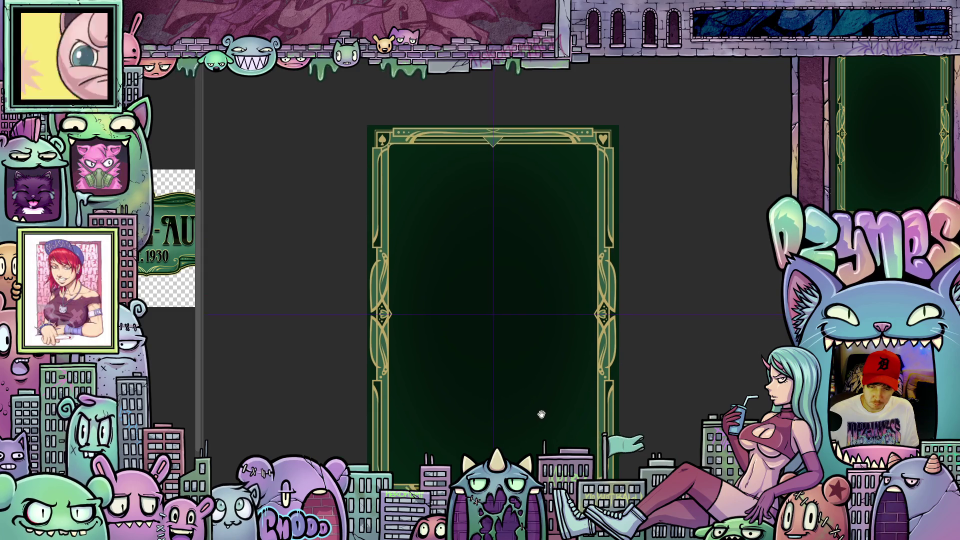
drag(542, 414, 538, 389)
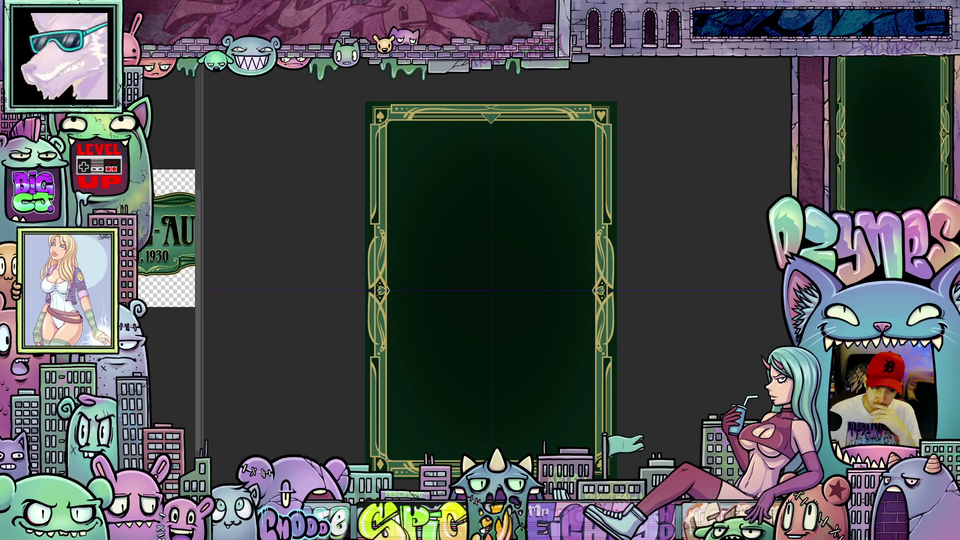
scroll(469, 290, up, 1)
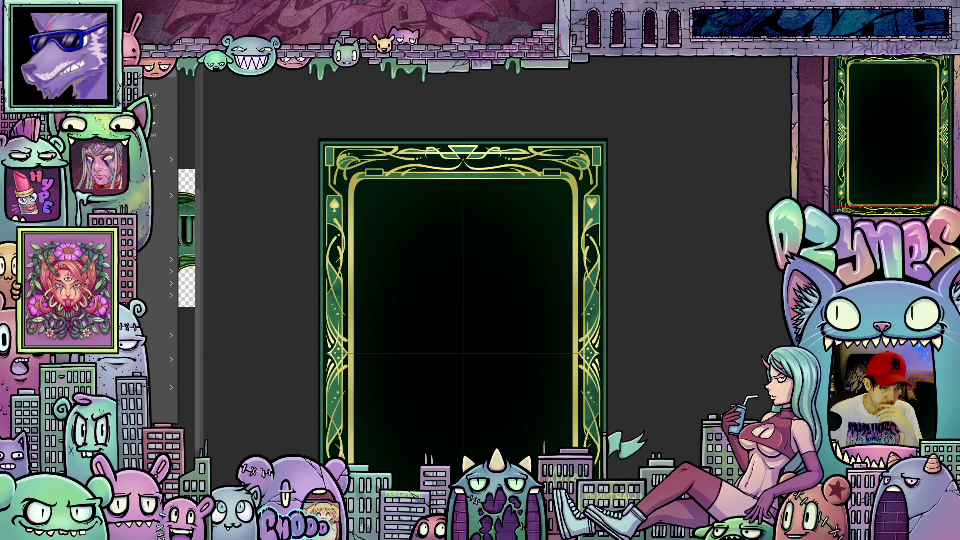
key(ctrl+z)
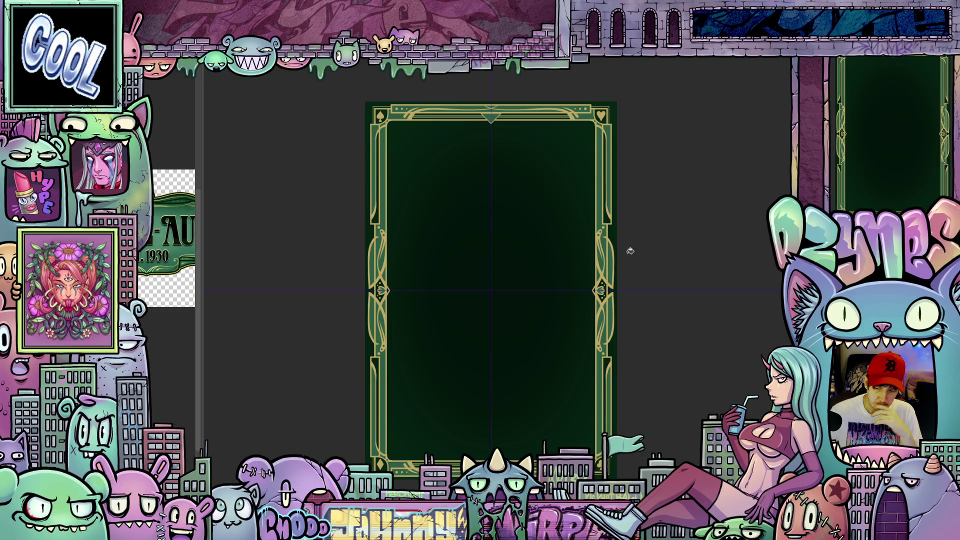
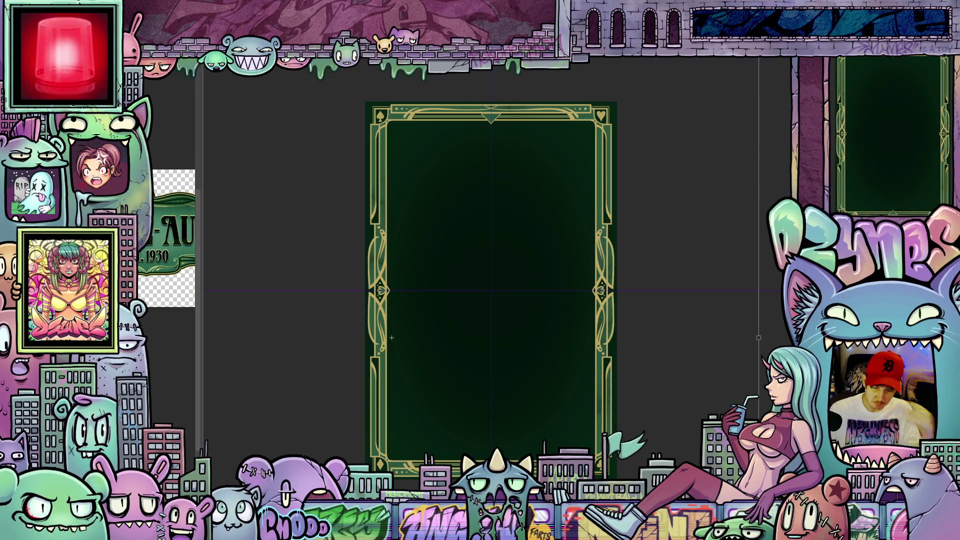
Step: Scale the card frame down and move it up and to the right
scroll(751, 414, down, 2)
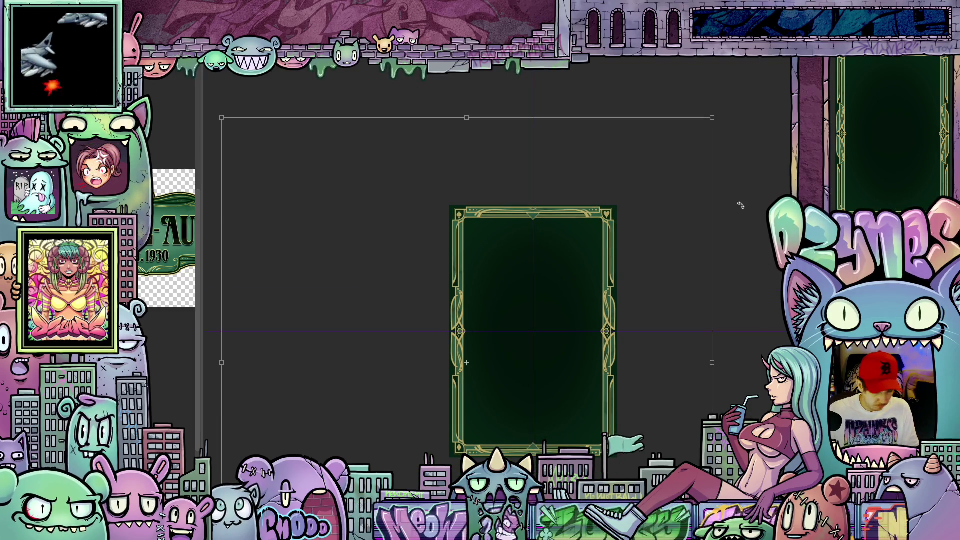
drag(716, 120, 576, 294)
drag(392, 385, 531, 270)
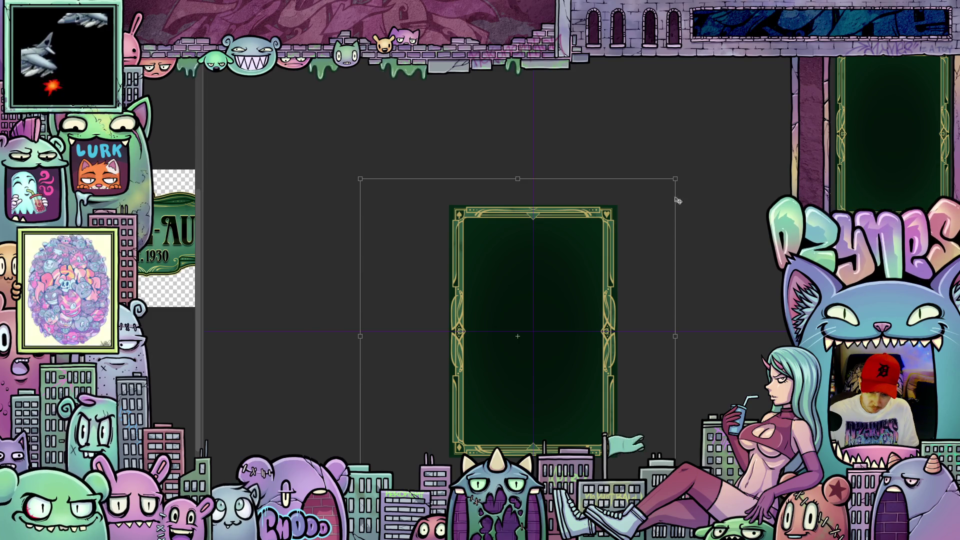
drag(675, 179, 641, 225)
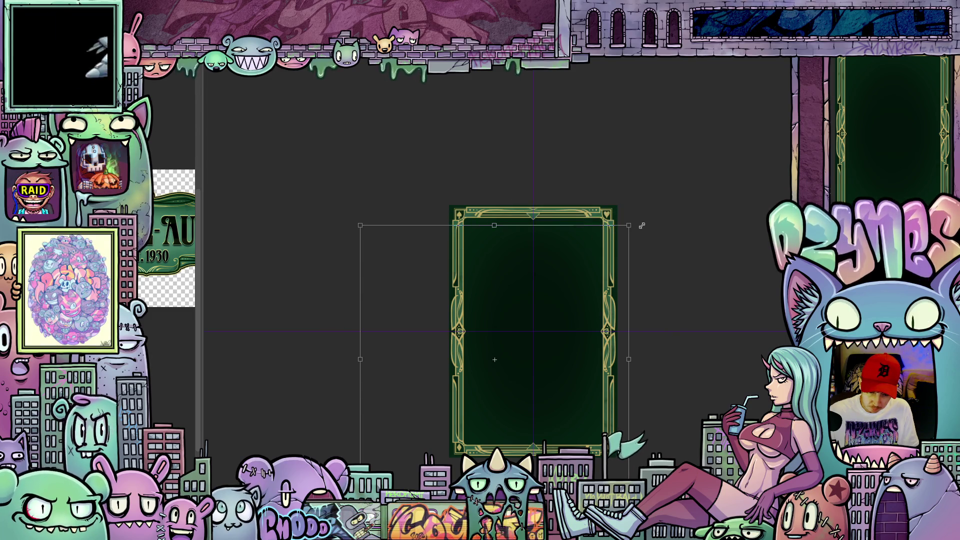
mouse_move(387, 372)
mouse_down()
mouse_move(400, 340)
mouse_move(414, 341)
mouse_up()
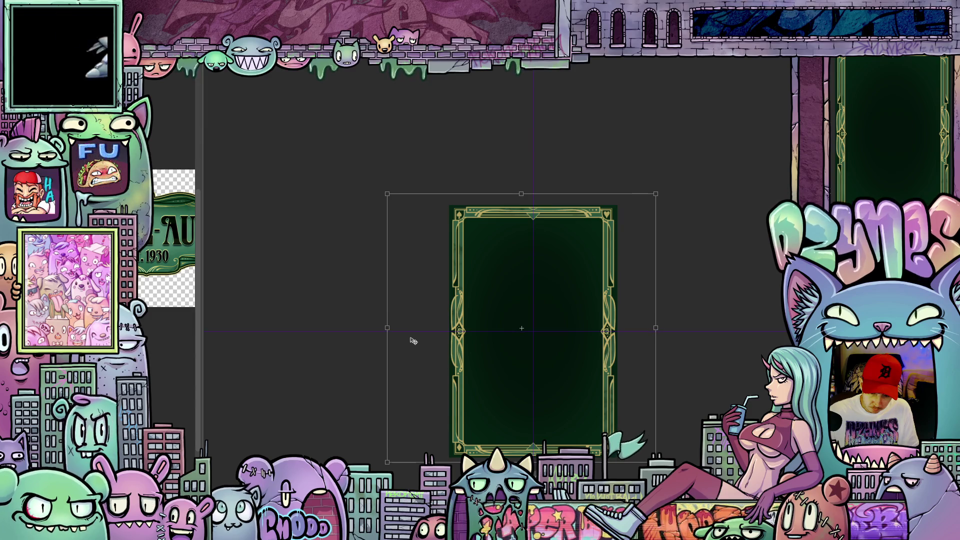
Step: Compare sizes with undo and redo, keep the smaller frame, and commit the transform
key(ctrl+z)
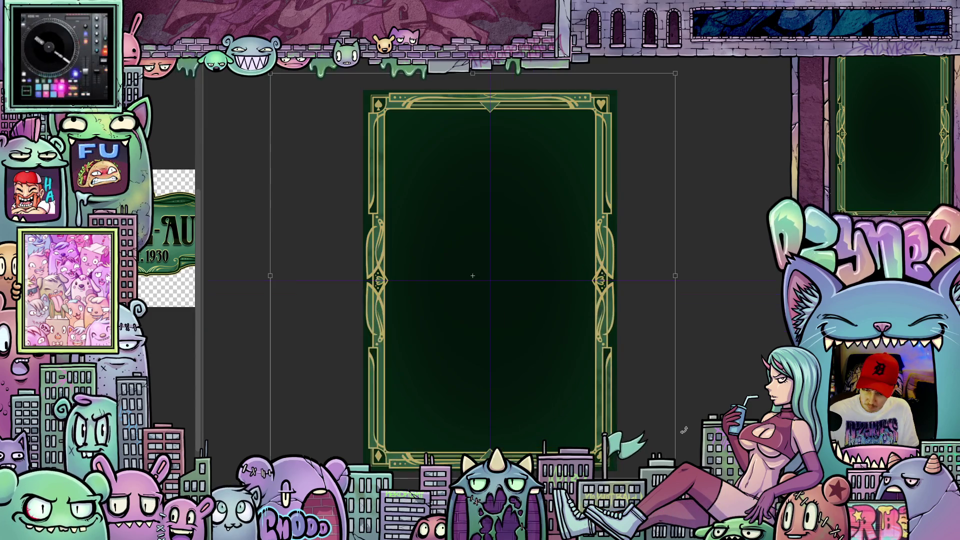
key(ctrl+z)
key(ctrl+shift+z)
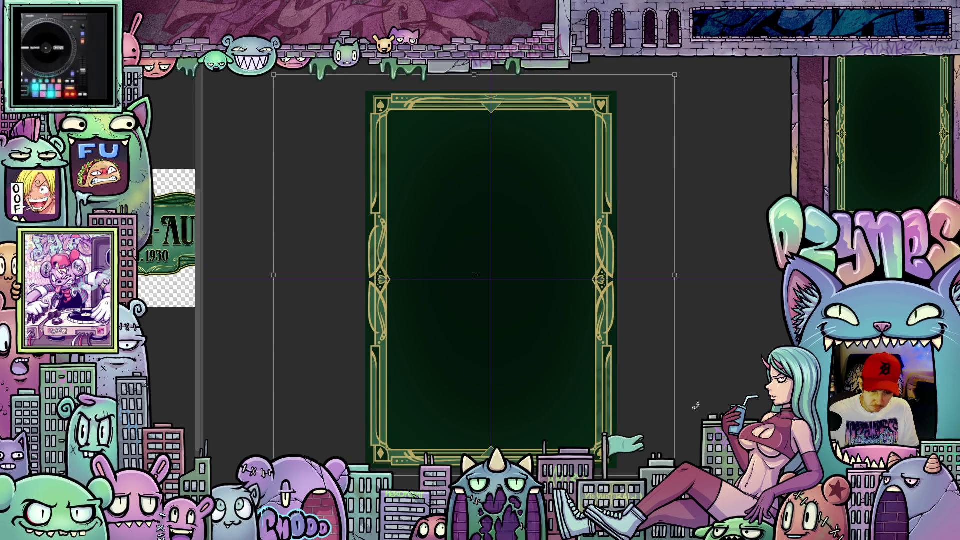
key(ctrl+z)
key(Return)
Step: Start a new transform on the card frame layer and try rotating it
right_click(842, 152)
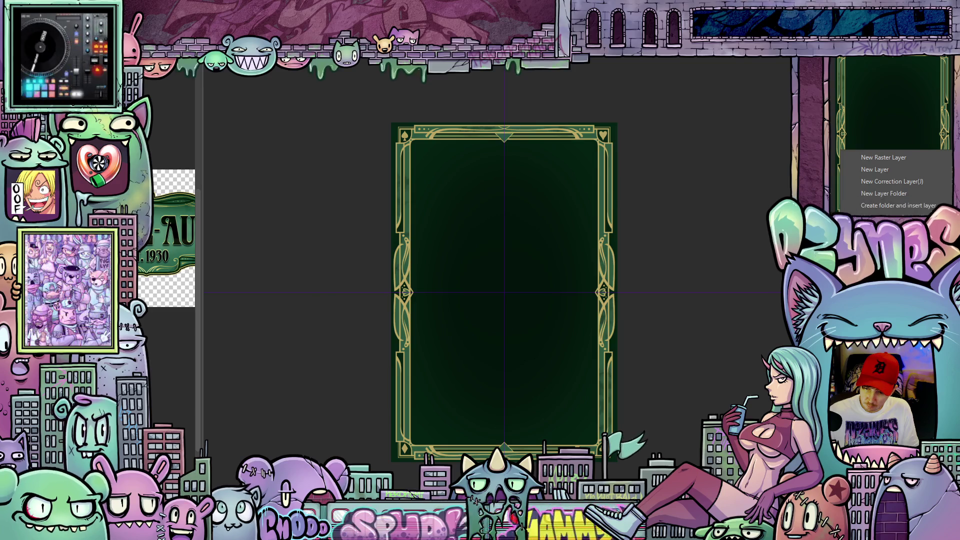
key(Escape)
key(ctrl+t)
mouse_move(529, 74)
mouse_down()
mouse_move(597, 108)
mouse_move(654, 176)
mouse_move(661, 321)
mouse_move(549, 431)
mouse_move(435, 432)
mouse_up()
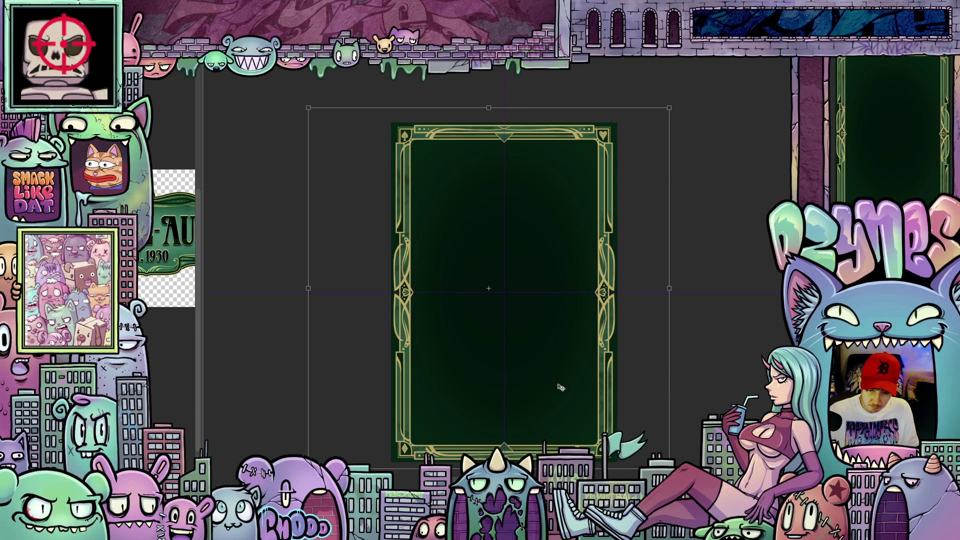
mouse_move(555, 388)
mouse_down()
mouse_move(583, 390)
mouse_move(539, 394)
mouse_up()
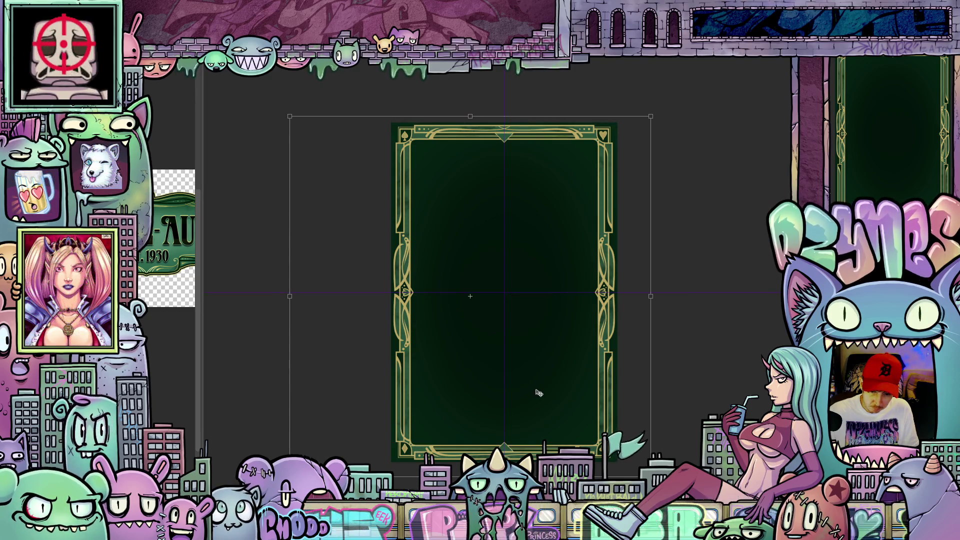
drag(539, 394, 540, 390)
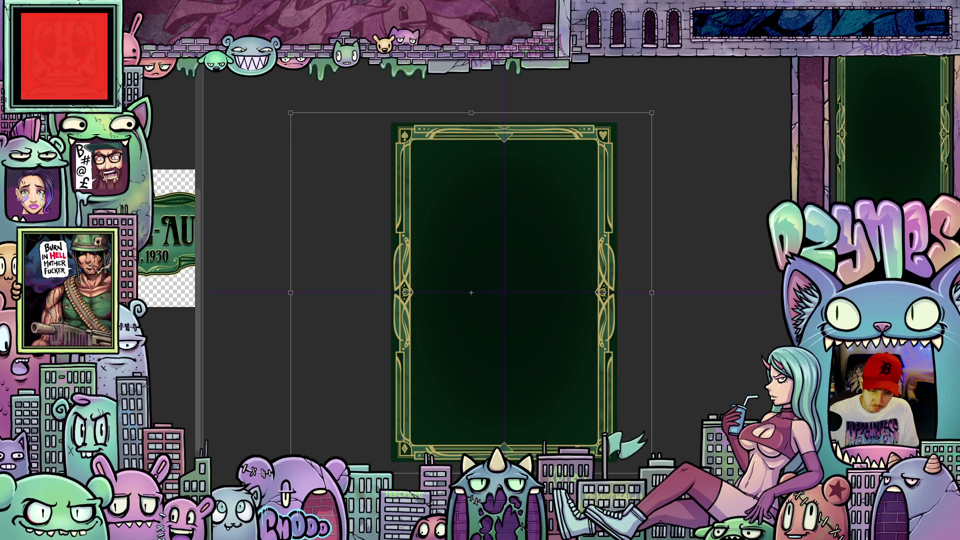
key(Return)
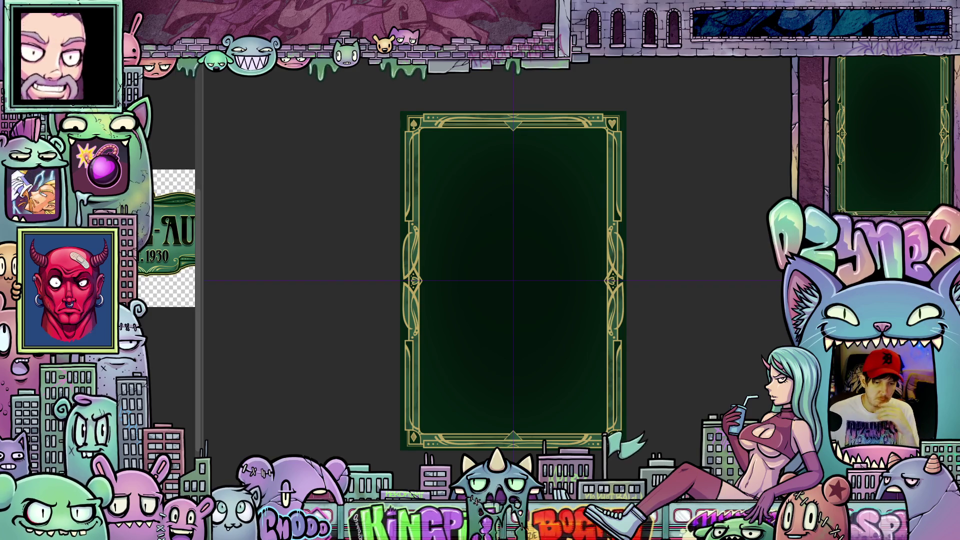
scroll(472, 300, up, 2)
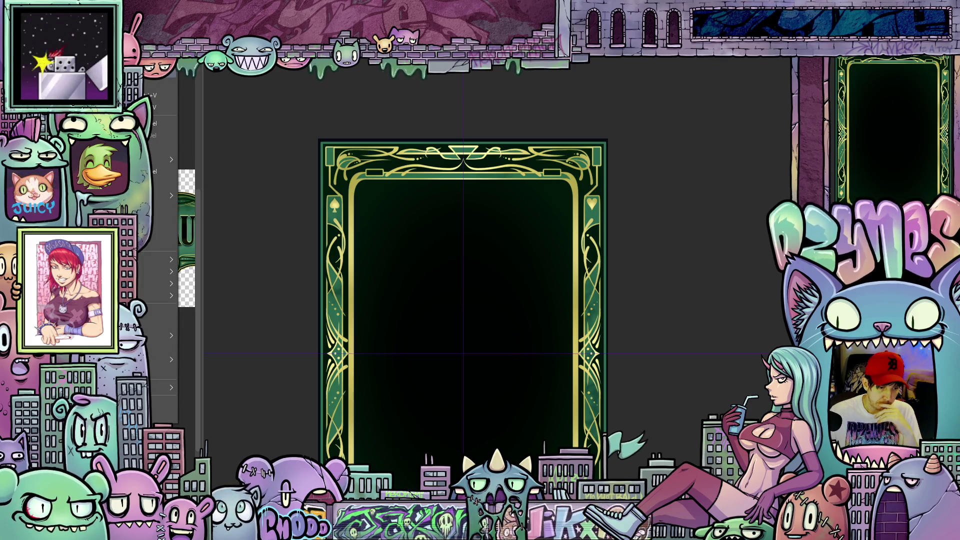
Step: Switch to the other card frame document and dismiss the Edit menu
key(ctrl+Tab)
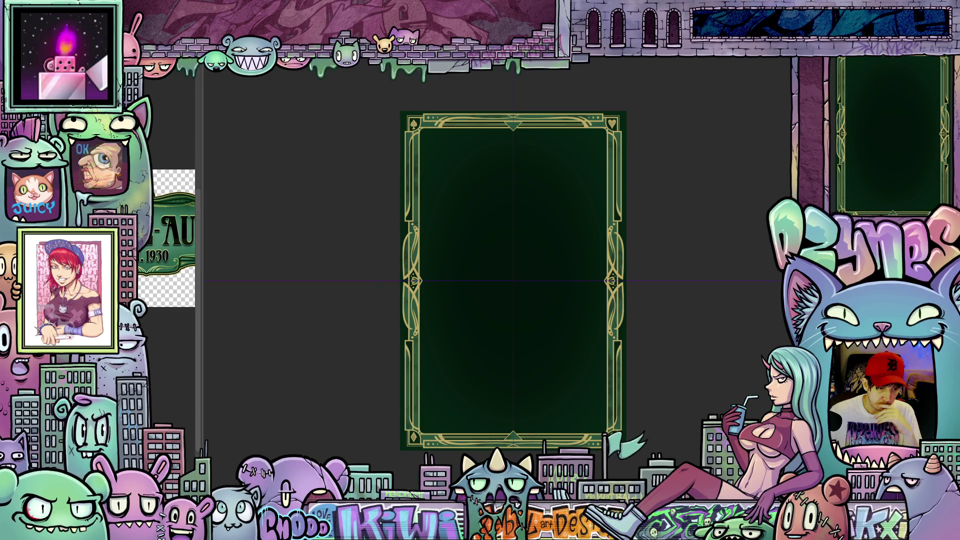
key(alt+e)
key(Escape)
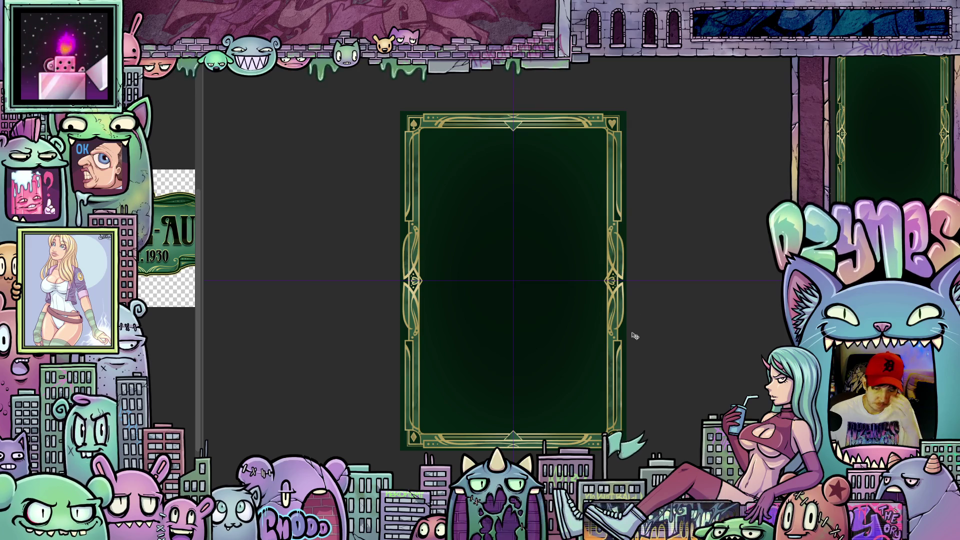
Step: Zoom and pan the card frame, then widen the Sub View showing the Double Aught logo
scroll(635, 336, up, 2)
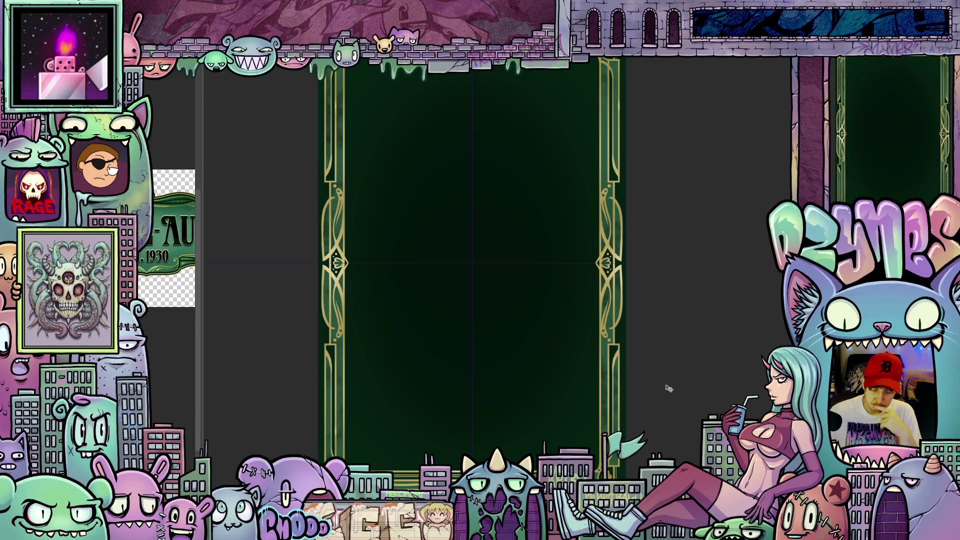
scroll(669, 387, down, 1)
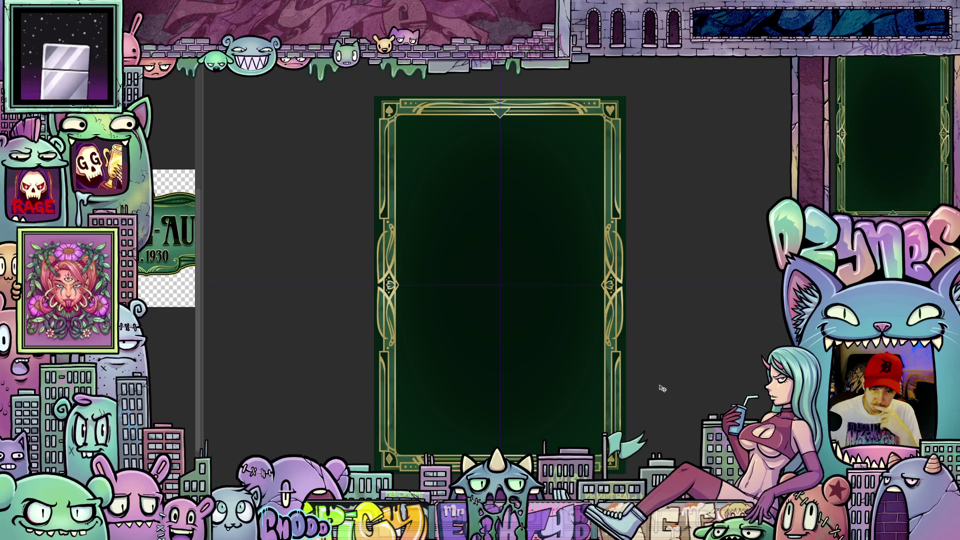
scroll(664, 406, up, 1)
mouse_move(665, 409)
mouse_down()
mouse_move(692, 395)
mouse_move(692, 430)
mouse_up()
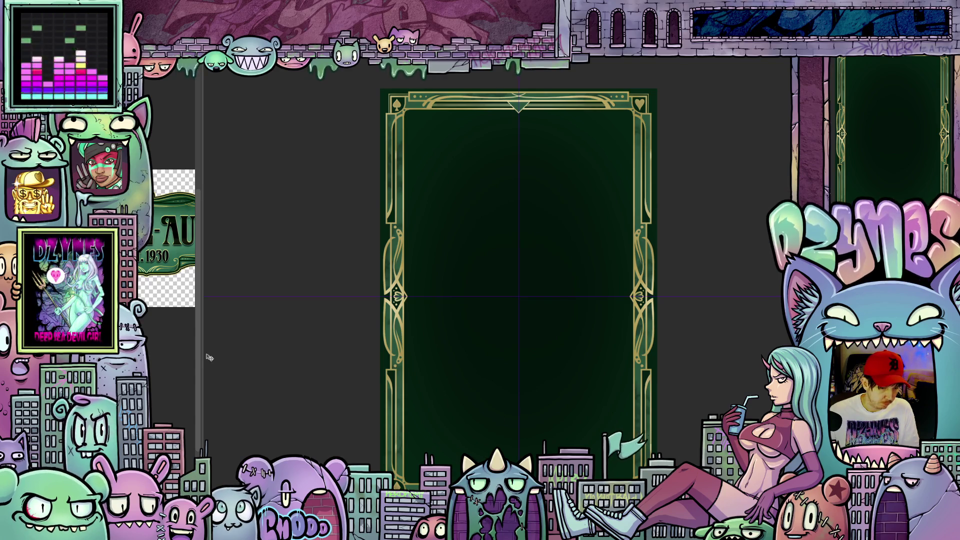
mouse_move(202, 336)
mouse_down()
mouse_move(330, 342)
mouse_move(287, 342)
mouse_up()
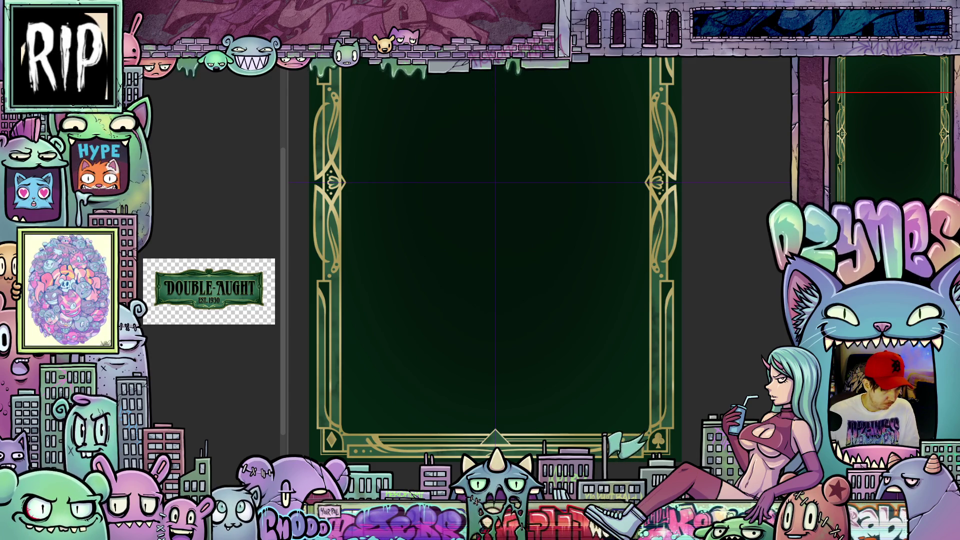
Step: Eyedrop the logo's dark green in Color settings, adjust it to 032A0C, and confirm
scroll(234, 303, up, 6)
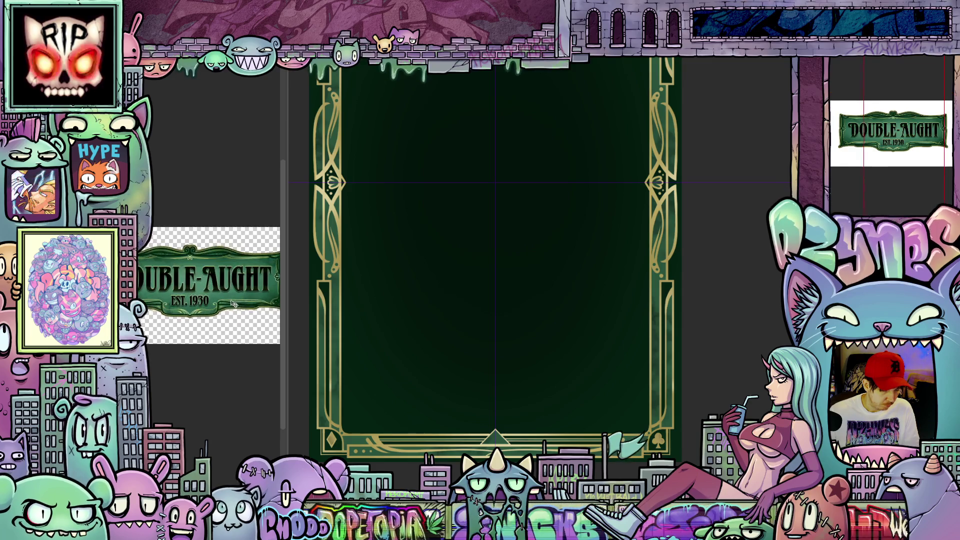
scroll(233, 320, up, 2)
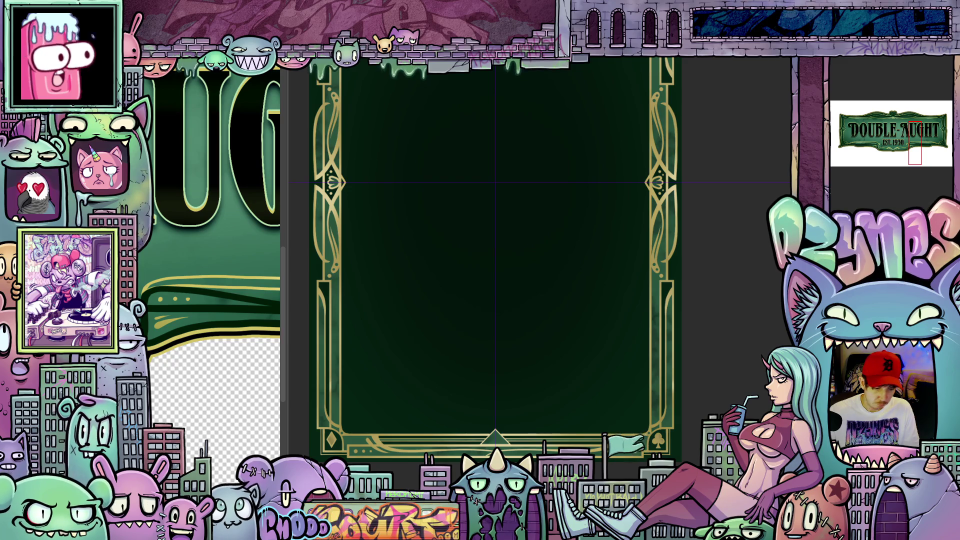
click(365, 326)
click(248, 318)
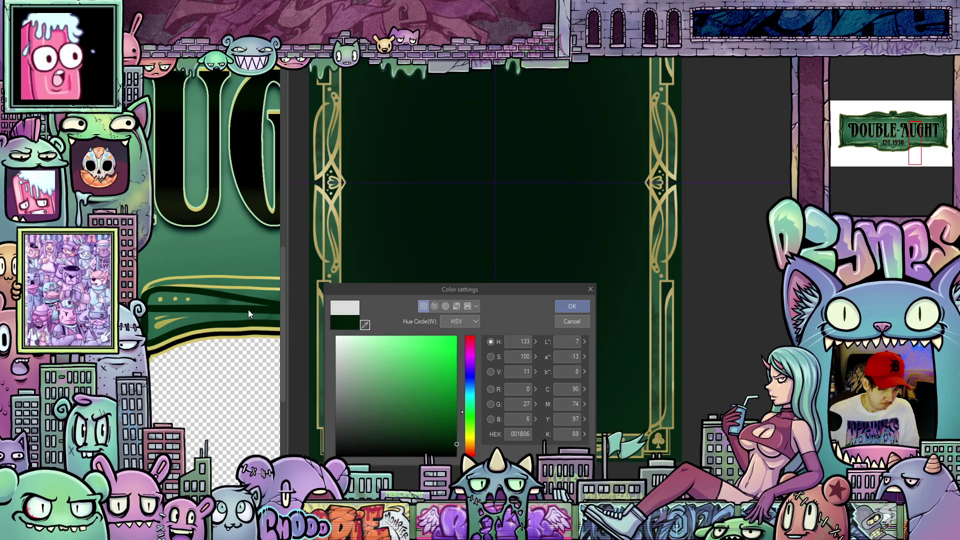
click(447, 436)
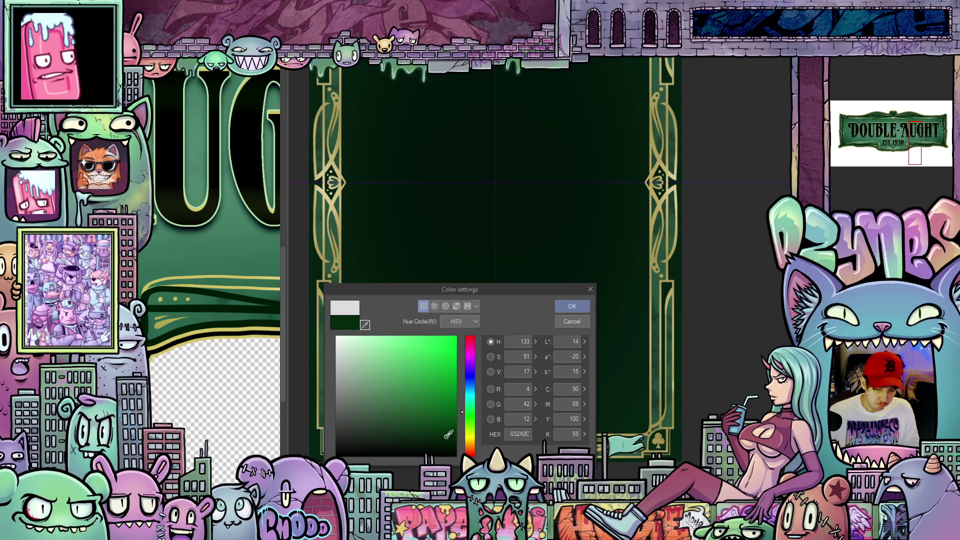
click(573, 307)
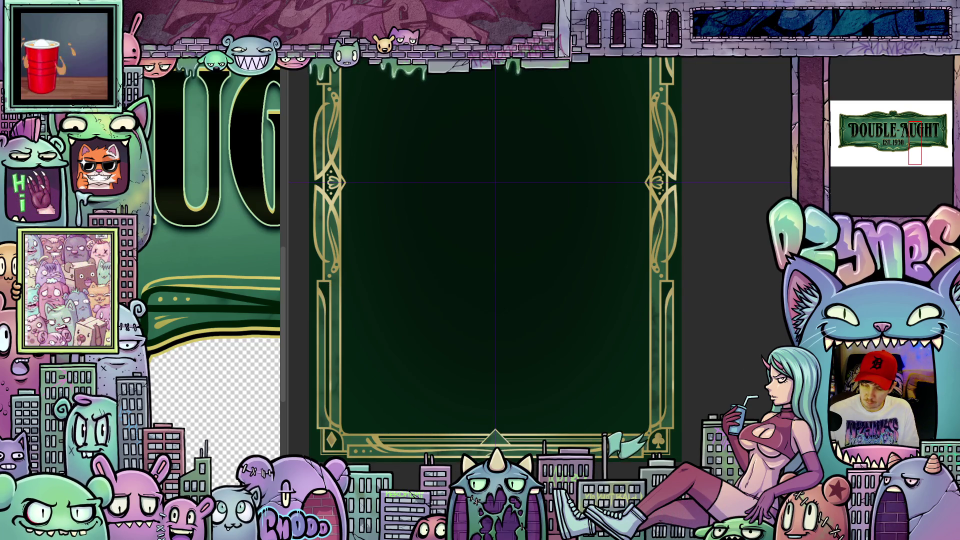
scroll(671, 336, up, 2)
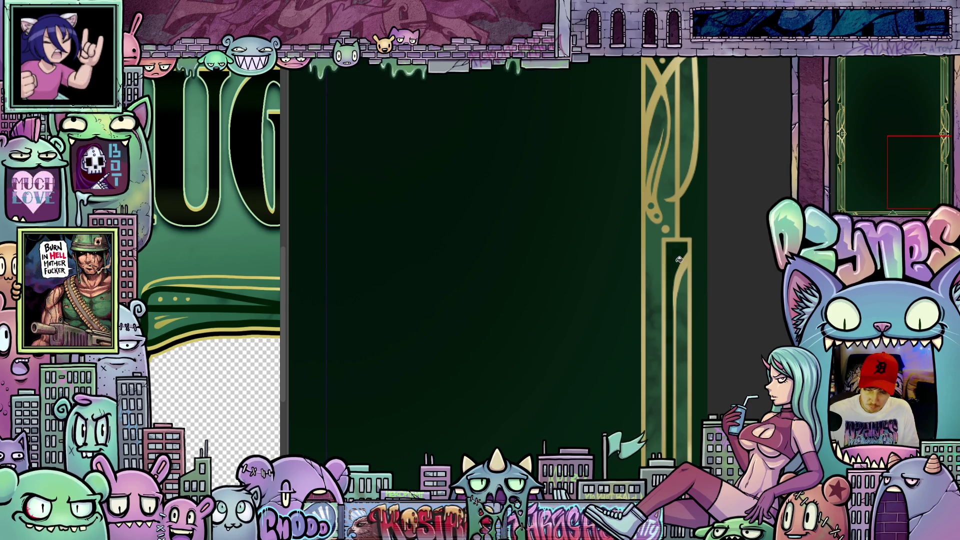
mouse_move(763, 264)
mouse_down()
mouse_move(731, 364)
mouse_move(652, 329)
mouse_up()
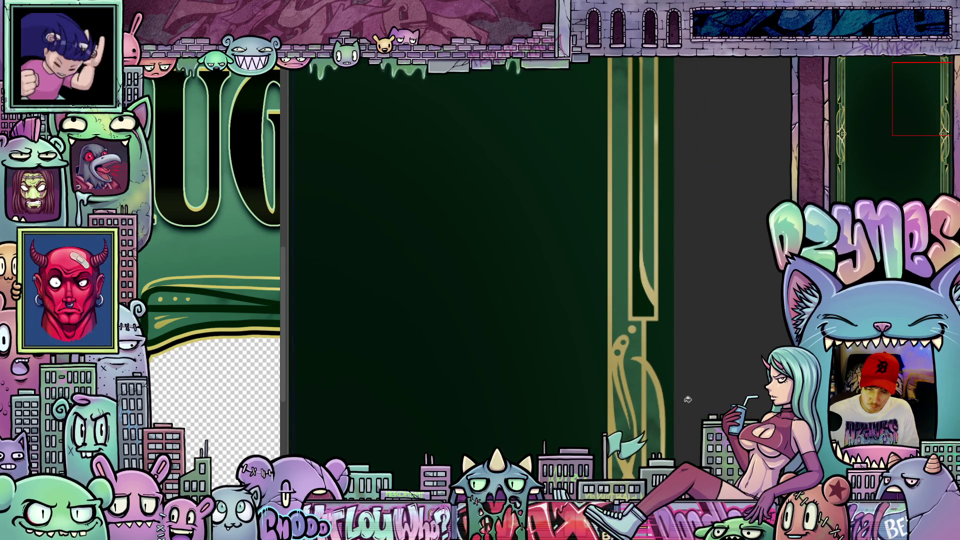
drag(686, 399, 712, 285)
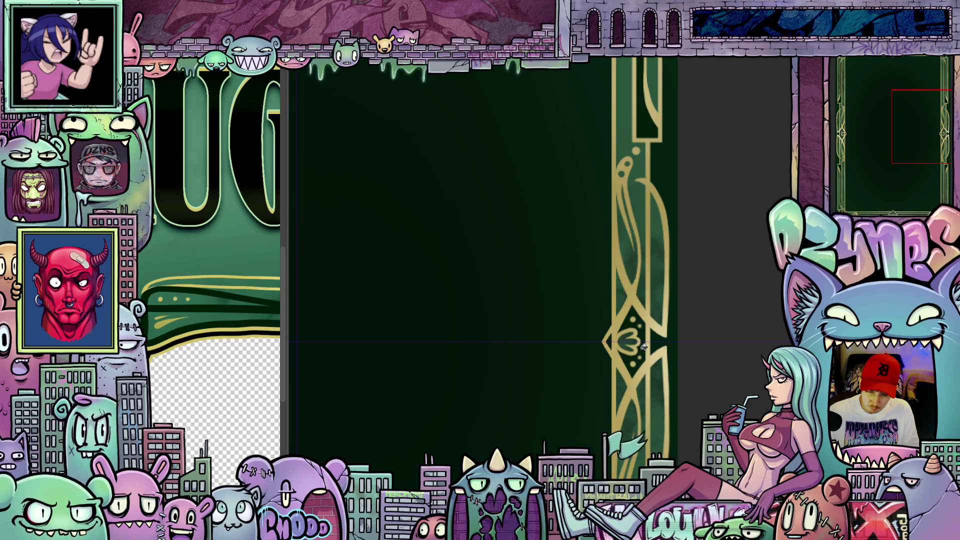
scroll(536, 407, down, 3)
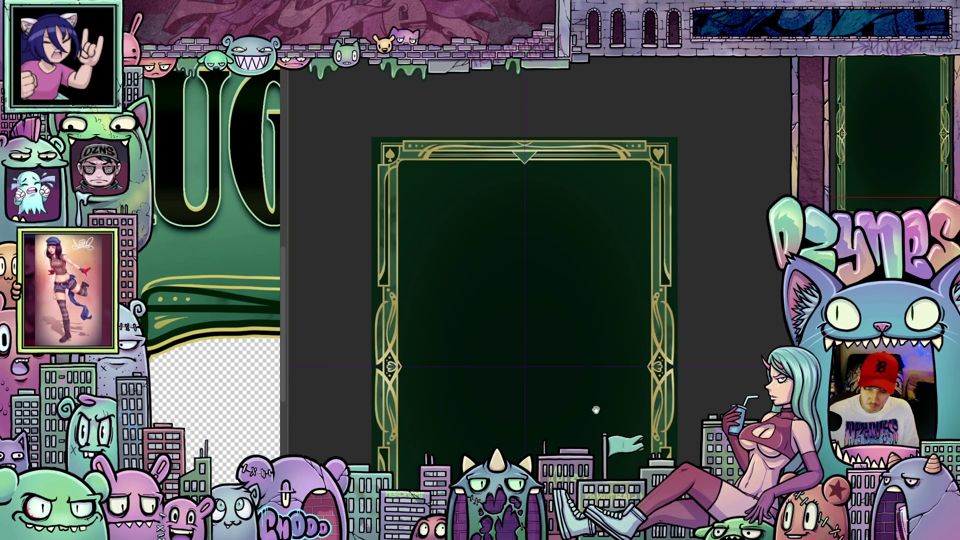
scroll(610, 305, up, 1)
scroll(615, 356, up, 5)
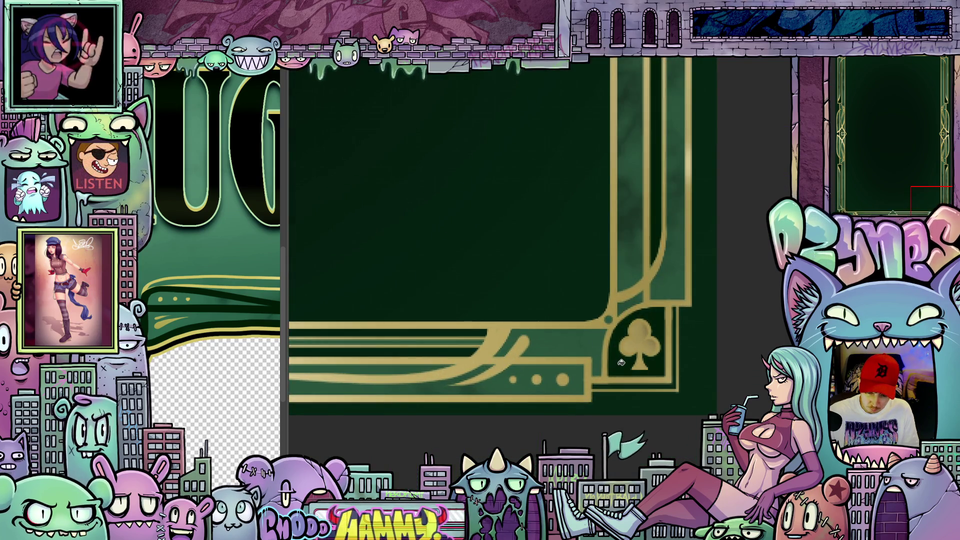
scroll(620, 370, down, 2)
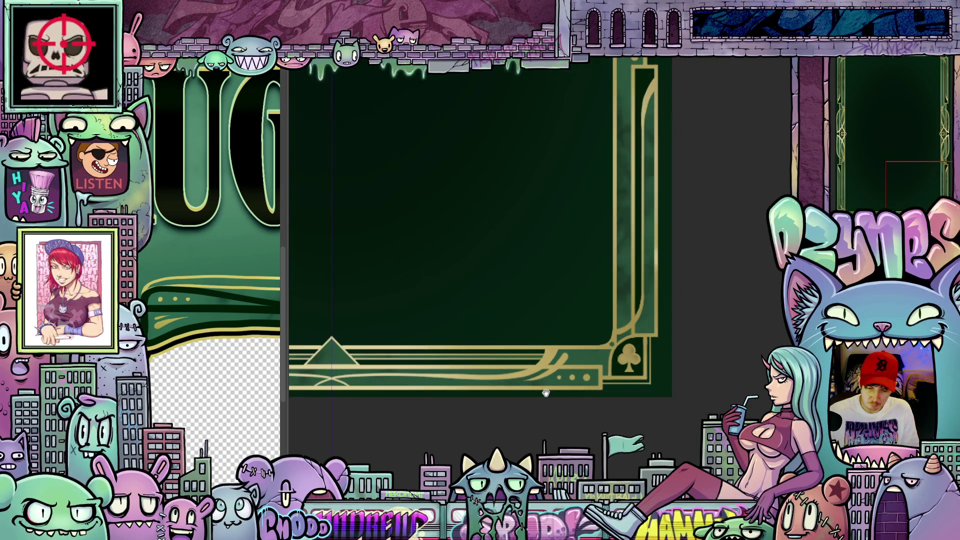
scroll(638, 472, up, 3)
scroll(638, 472, down, 3)
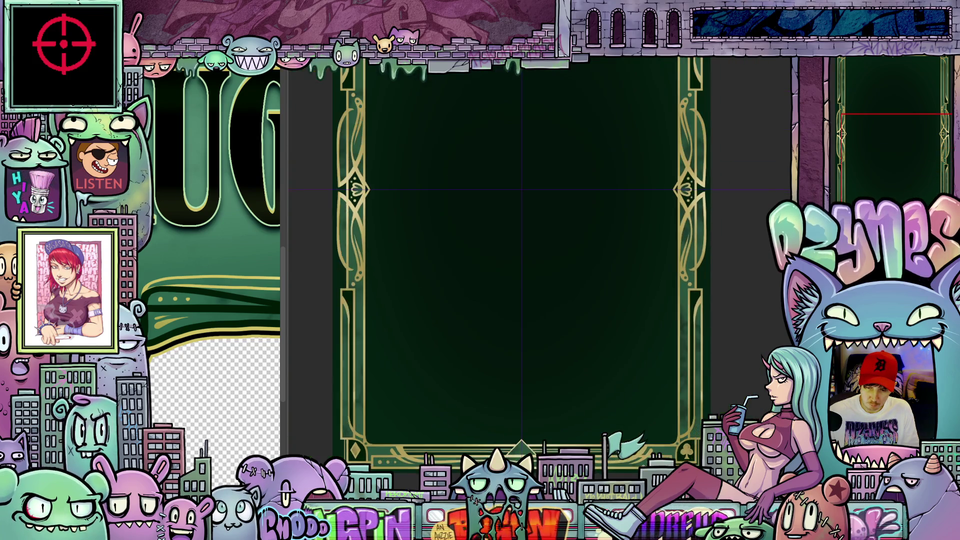
scroll(636, 457, down, 1)
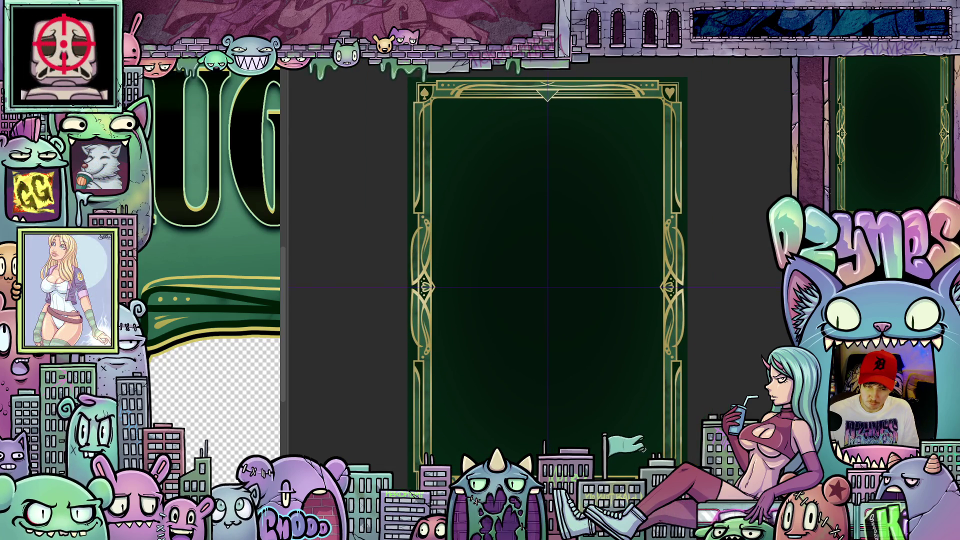
scroll(604, 433, down, 2)
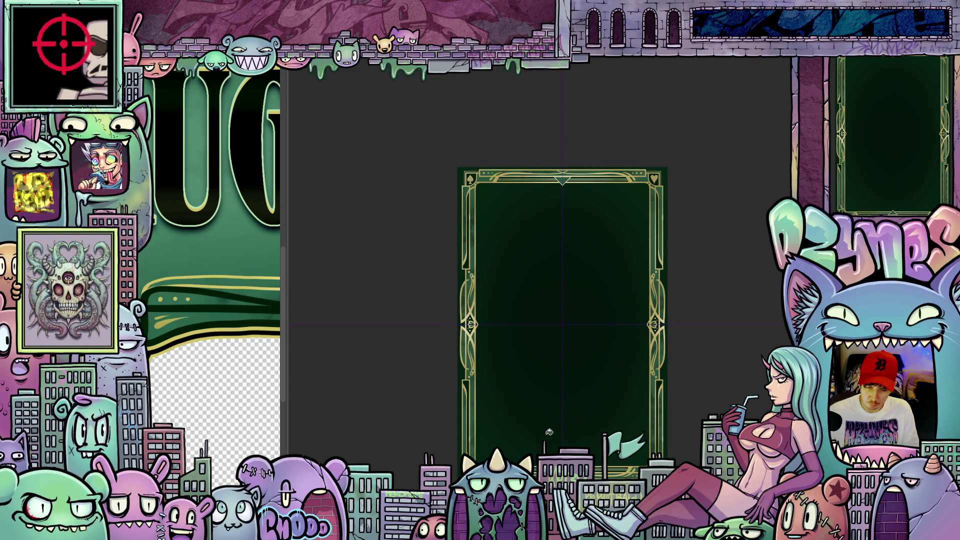
scroll(470, 383, up, 4)
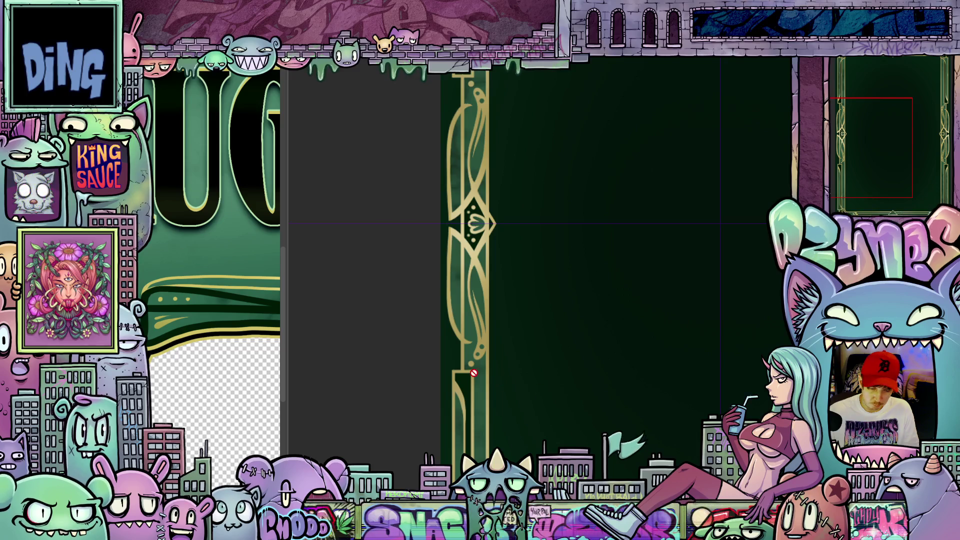
scroll(474, 373, up, 2)
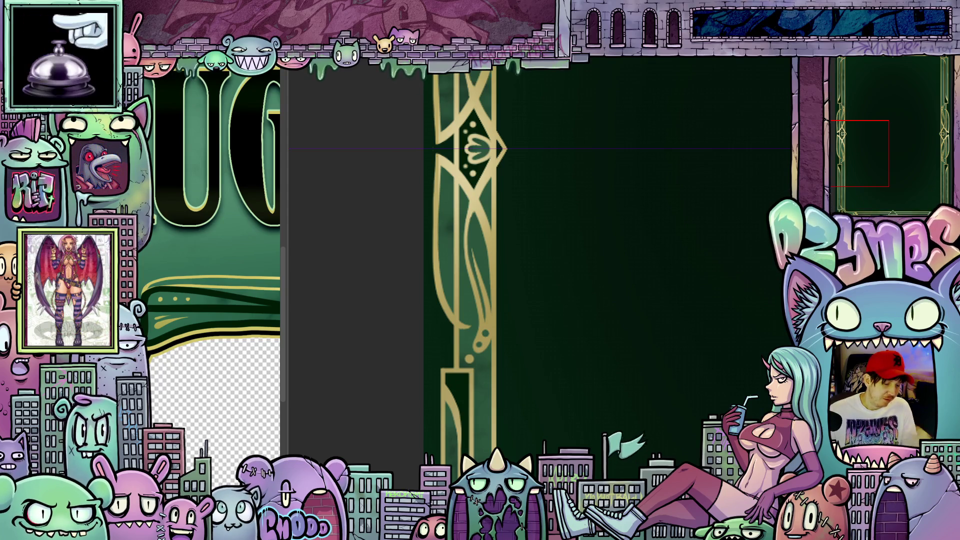
scroll(443, 403, up, 2)
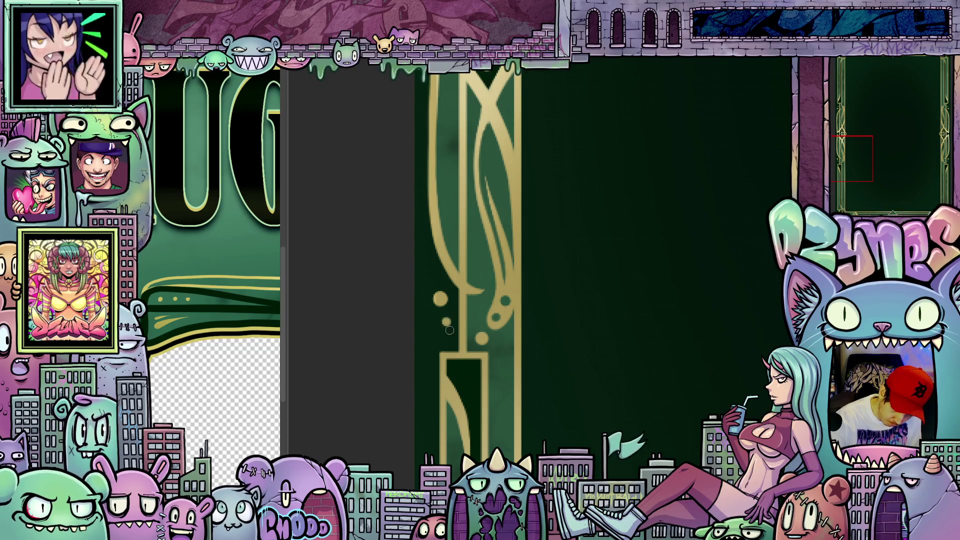
scroll(633, 404, down, 3)
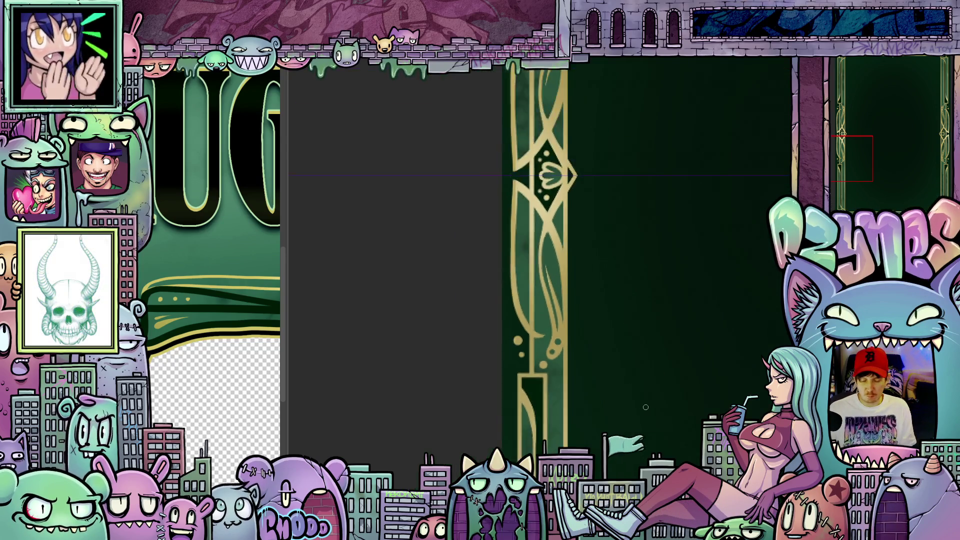
scroll(647, 407, down, 2)
mouse_move(647, 407)
mouse_down()
mouse_move(494, 403)
mouse_move(498, 412)
mouse_move(529, 376)
mouse_up()
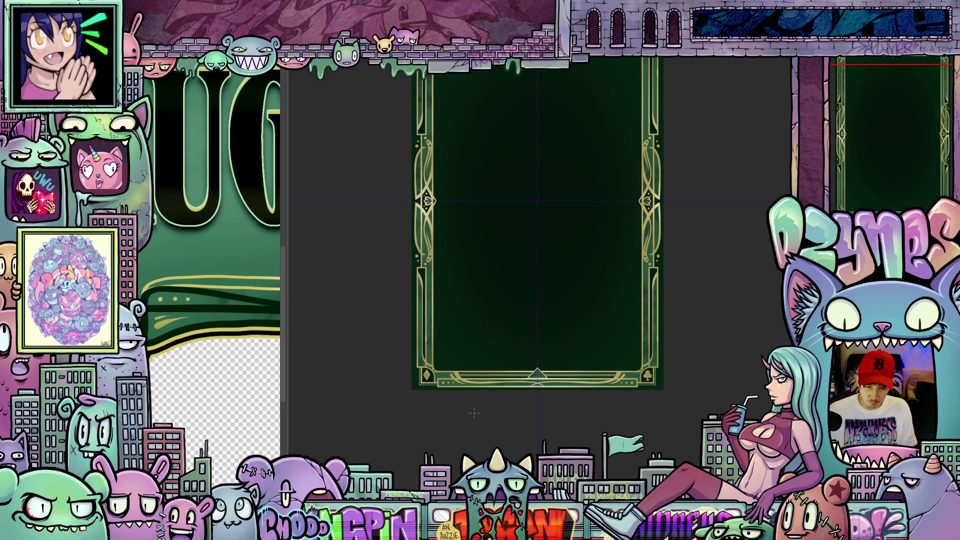
mouse_move(569, 326)
mouse_down()
mouse_move(551, 377)
mouse_move(557, 416)
mouse_move(557, 398)
mouse_up()
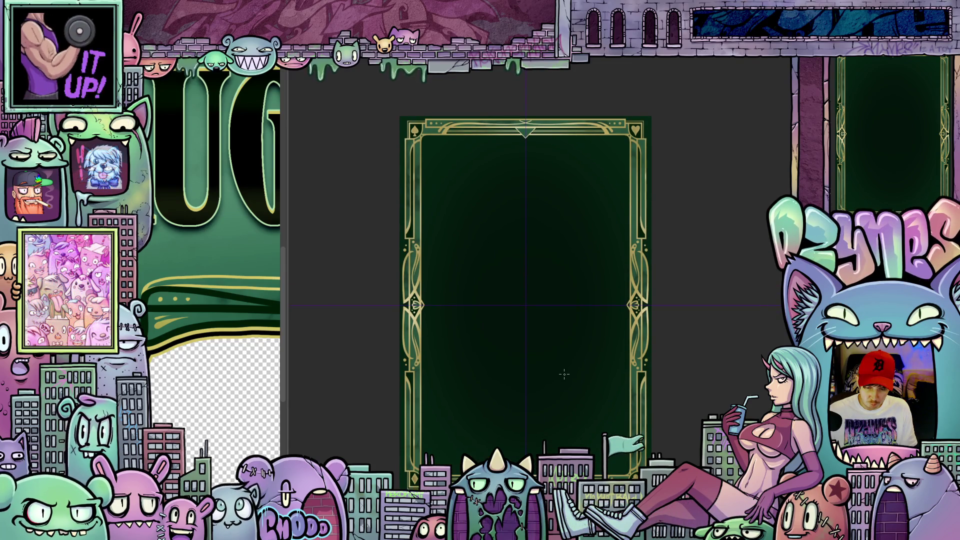
scroll(645, 127, up, 4)
mouse_move(703, 176)
mouse_down()
mouse_move(700, 223)
mouse_move(709, 204)
mouse_move(710, 214)
mouse_up()
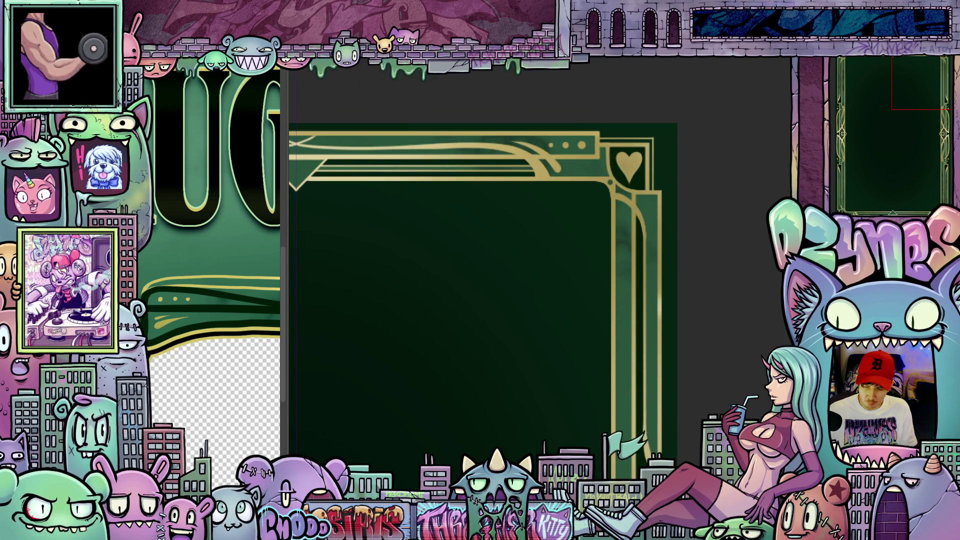
scroll(719, 385, down, 4)
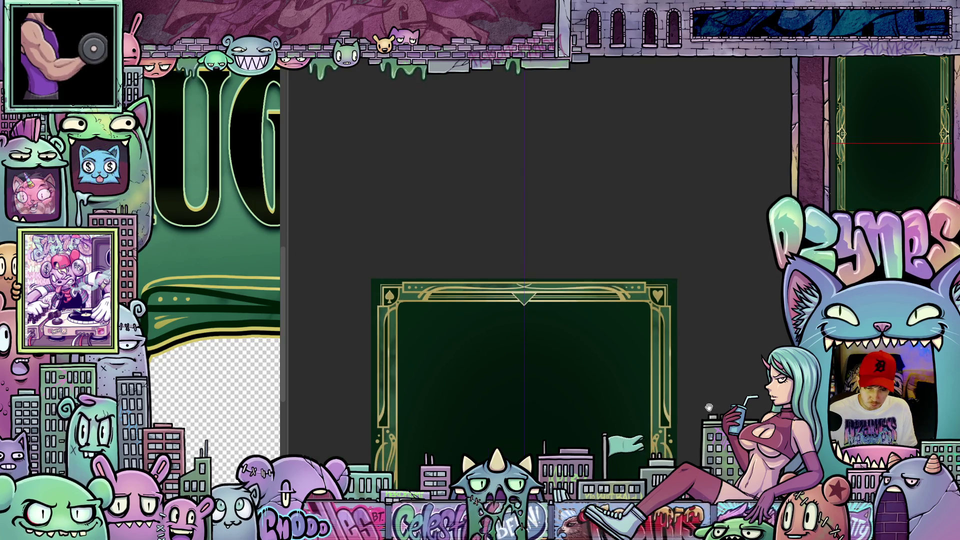
drag(711, 405, 699, 239)
scroll(700, 240, down, 3)
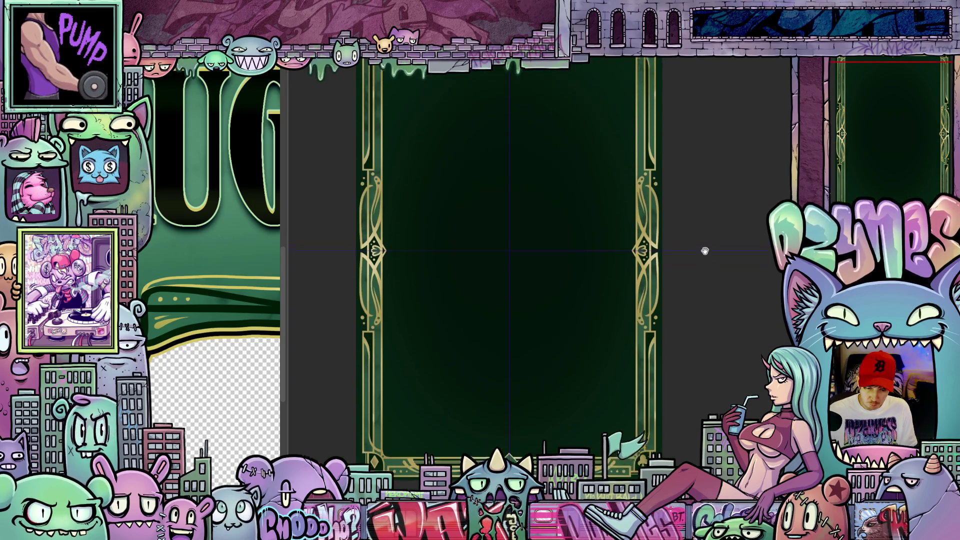
scroll(705, 274, down, 3)
scroll(709, 339, up, 1)
scroll(691, 345, up, 6)
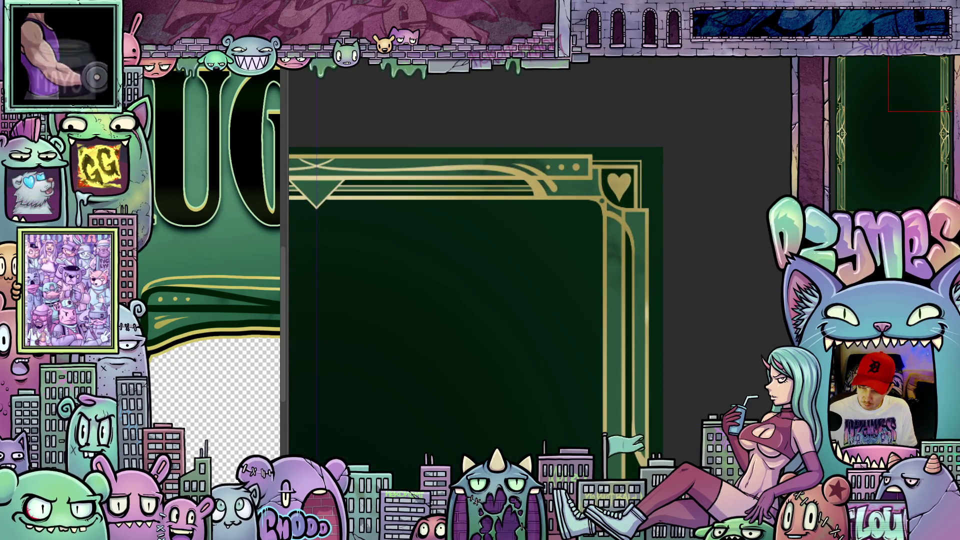
scroll(712, 205, up, 1)
scroll(655, 200, up, 1)
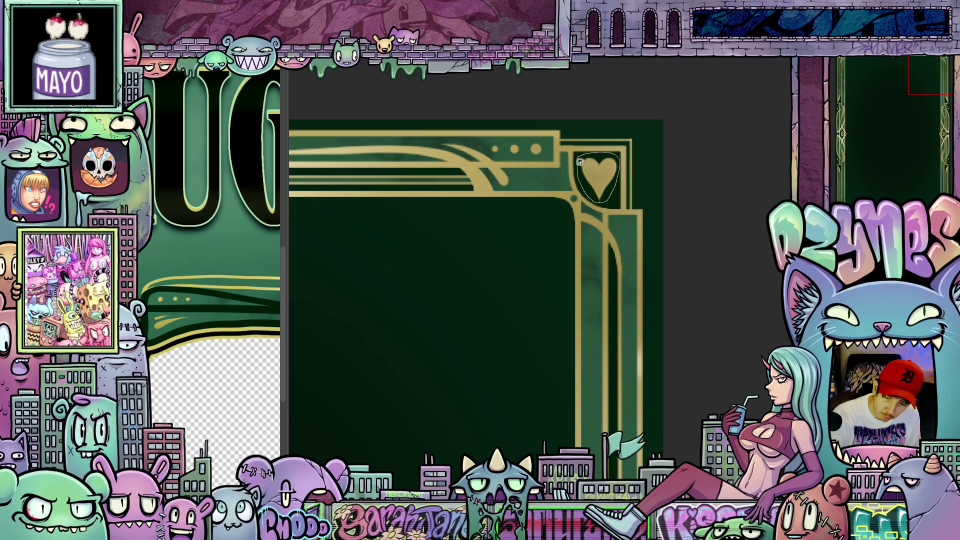
Step: Lasso the top-right gold heart, scale it down slightly, confirm, and deselect
key(ctrl+t)
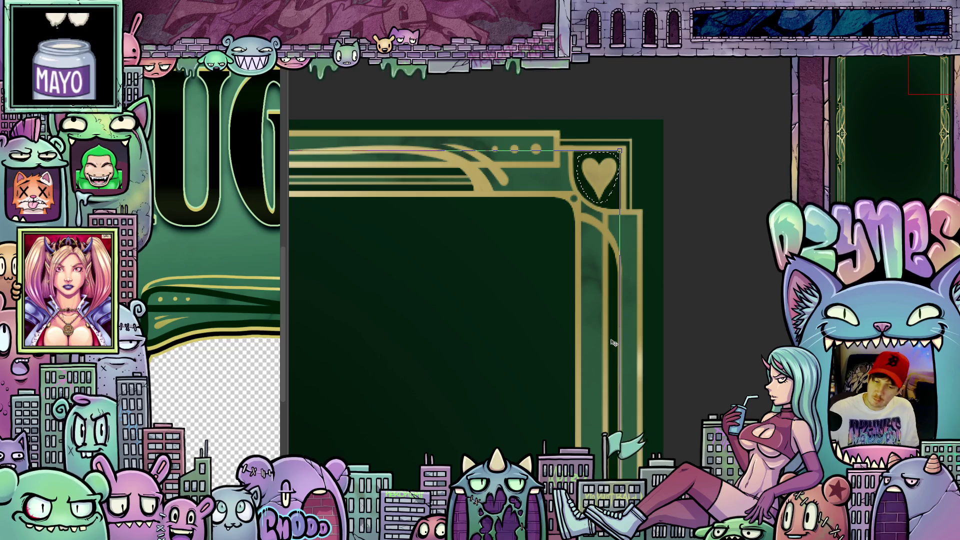
click(489, 426)
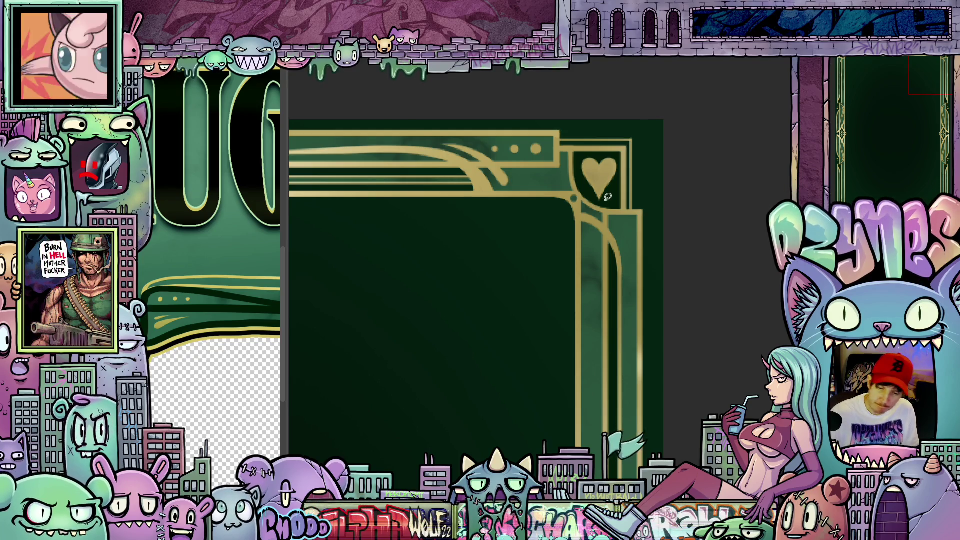
mouse_move(622, 152)
mouse_down()
mouse_move(575, 165)
mouse_move(582, 200)
mouse_move(607, 202)
mouse_up()
click(629, 223)
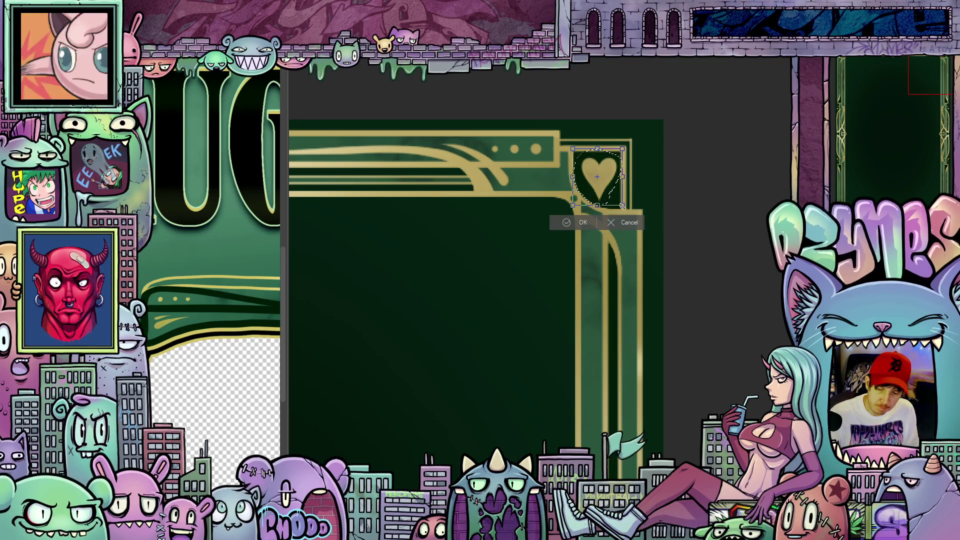
drag(622, 205, 619, 201)
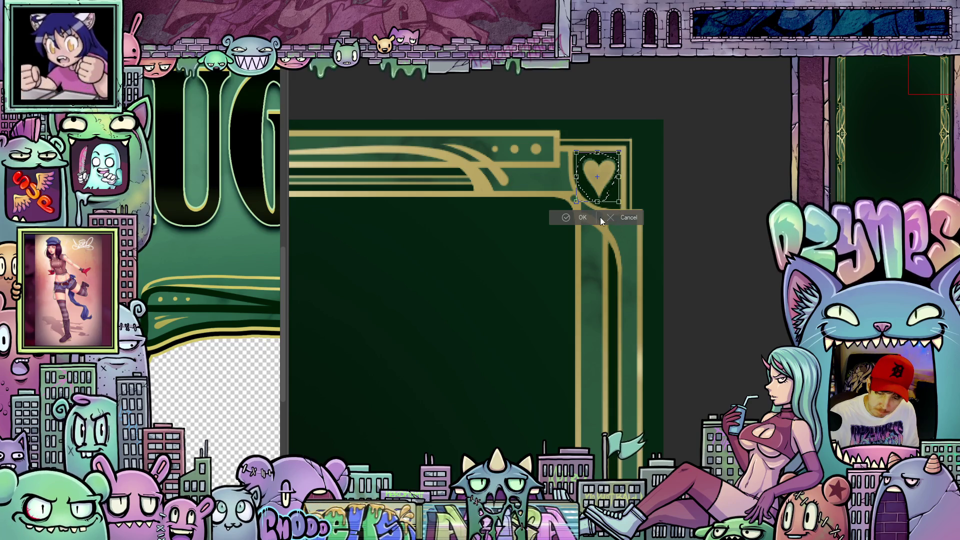
click(575, 217)
key(ctrl+d)
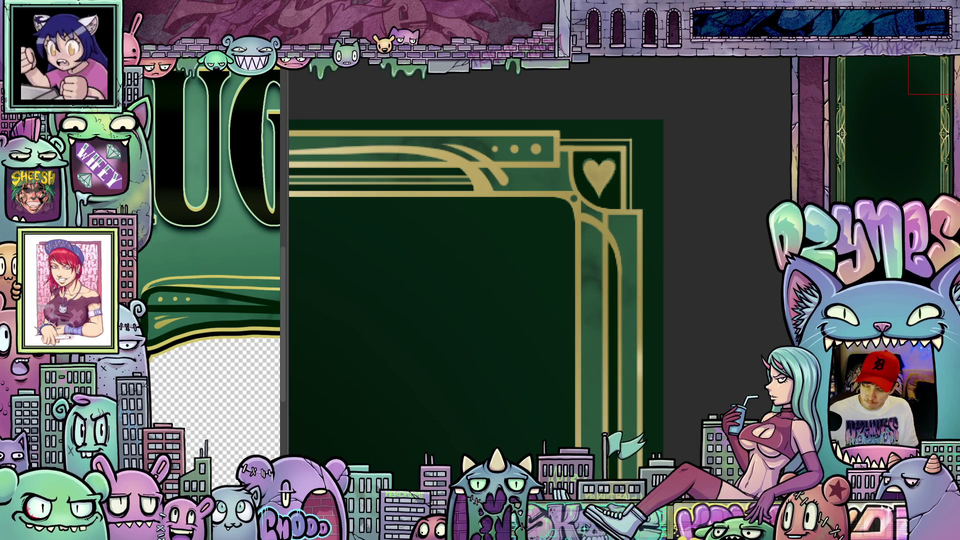
scroll(608, 205, up, 3)
scroll(614, 205, up, 1)
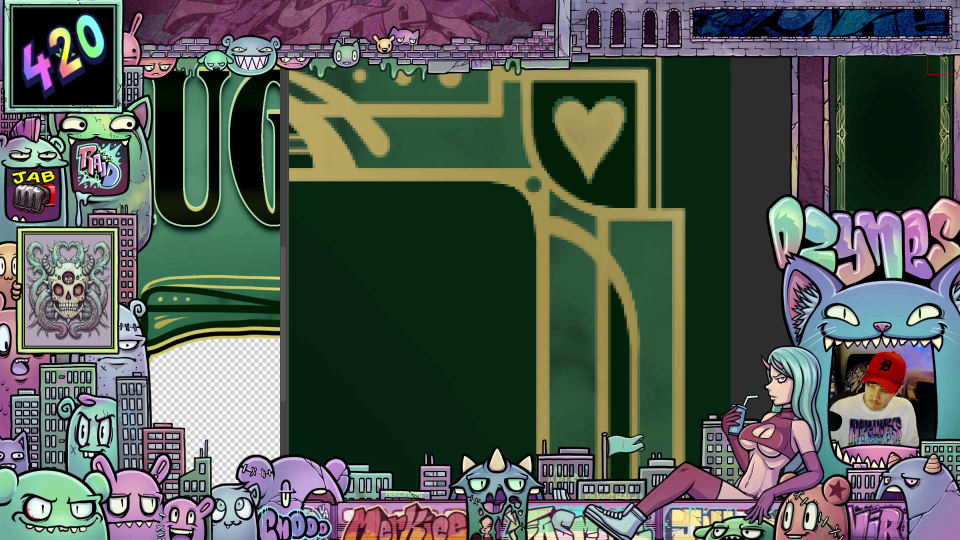
drag(624, 119, 609, 149)
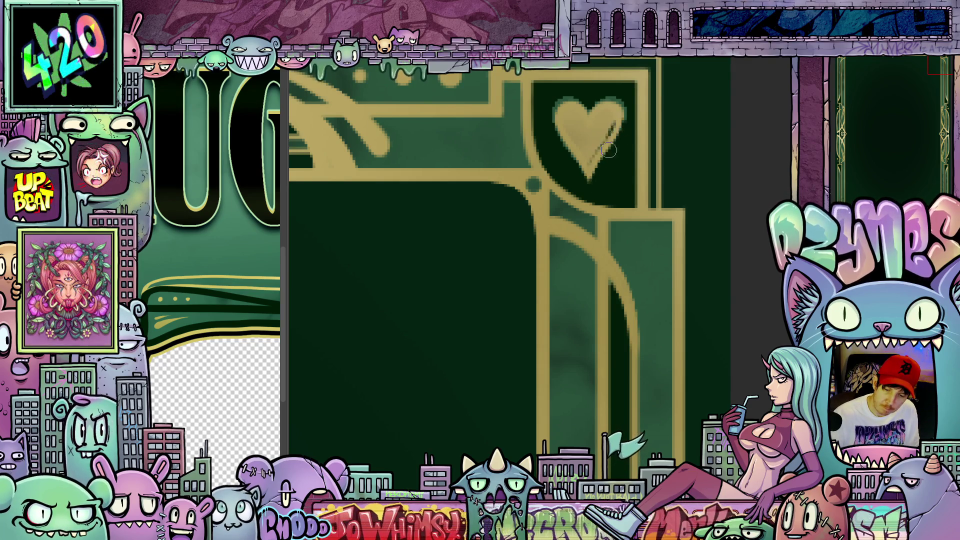
key(ctrl+z)
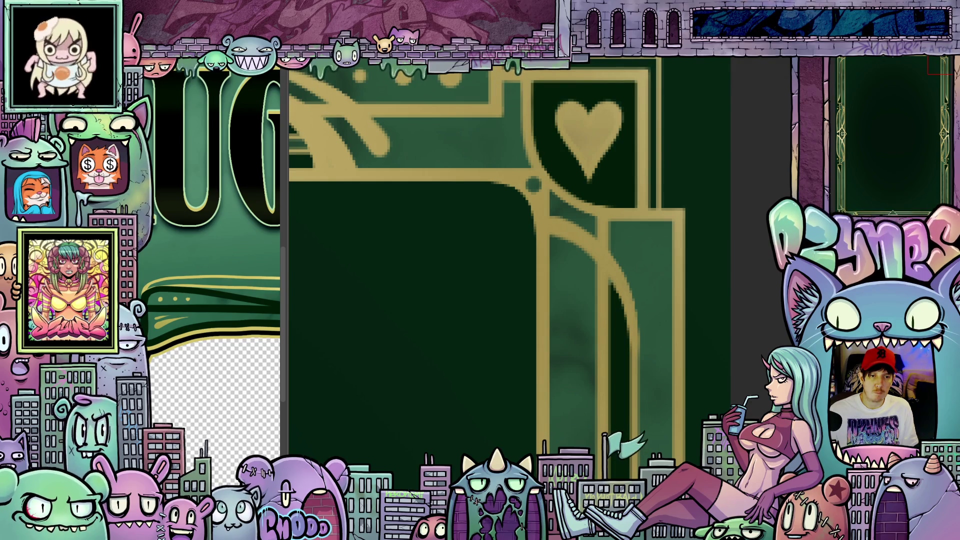
scroll(622, 317, down, 5)
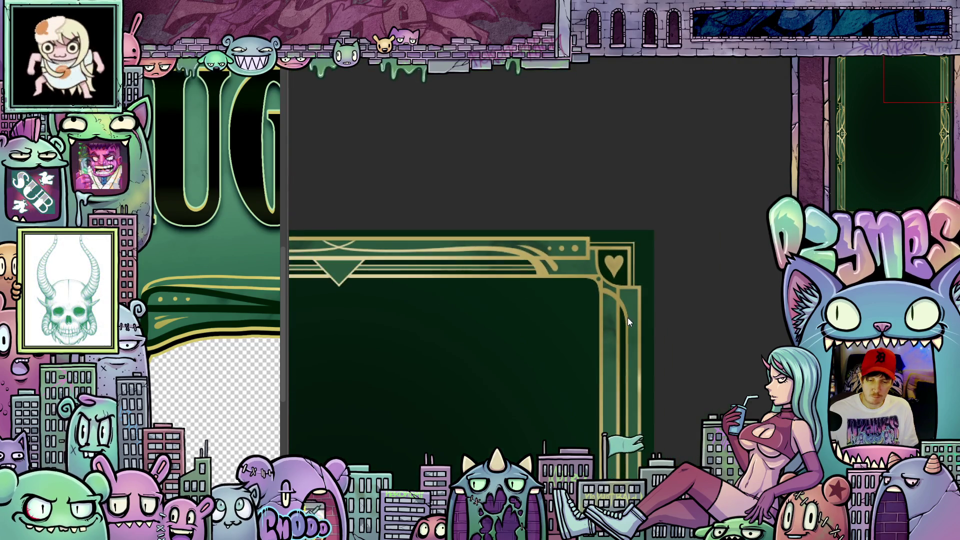
scroll(630, 340, down, 1)
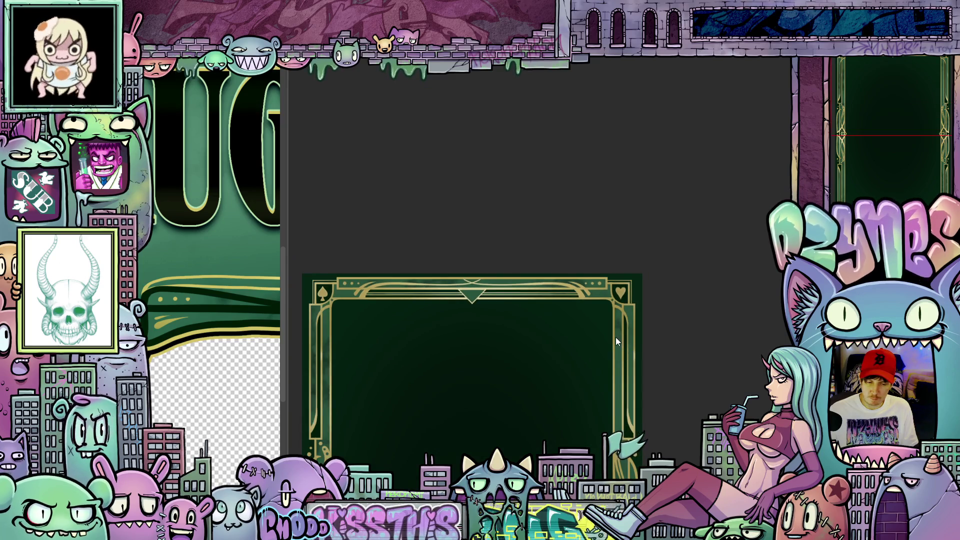
scroll(616, 337, up, 2)
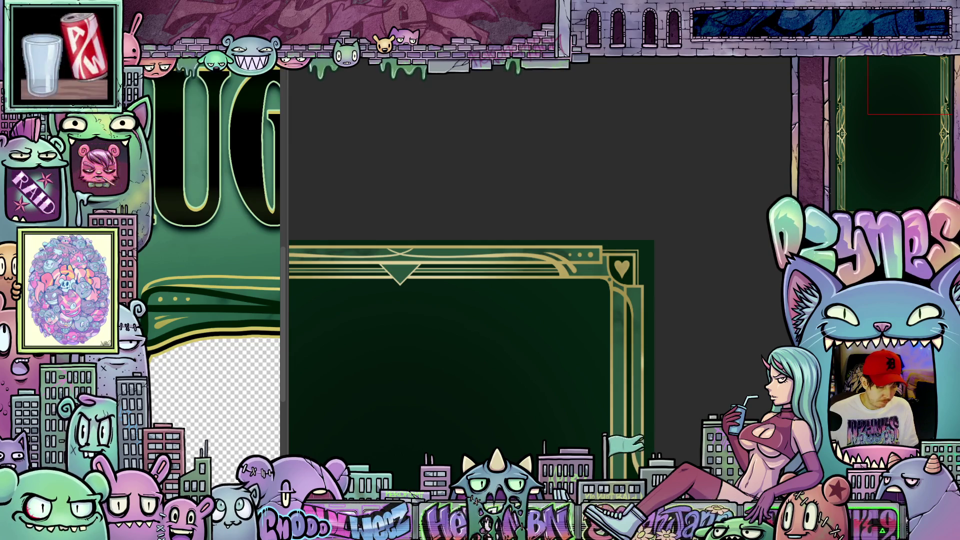
scroll(554, 340, up, 2)
drag(554, 339, 591, 267)
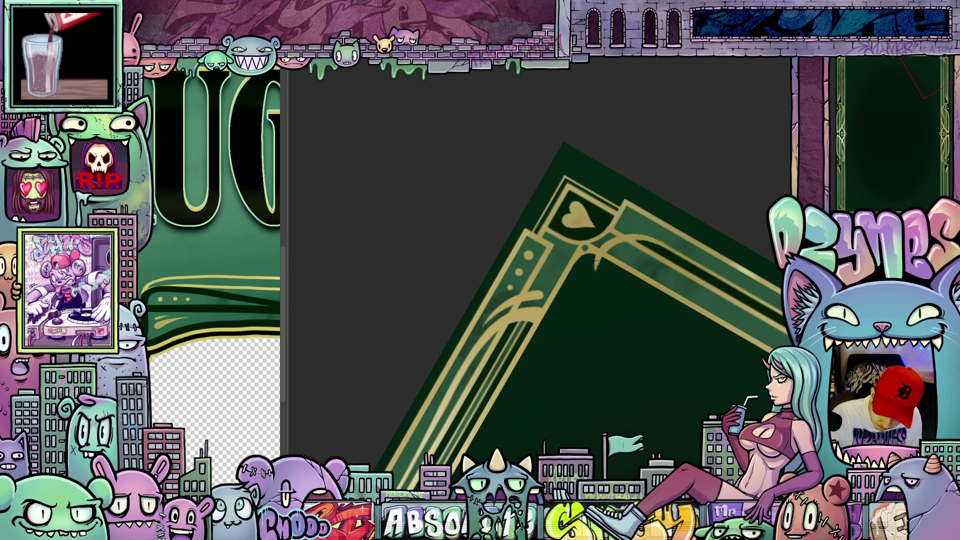
mouse_move(597, 260)
mouse_down()
mouse_move(721, 300)
mouse_move(654, 165)
mouse_up()
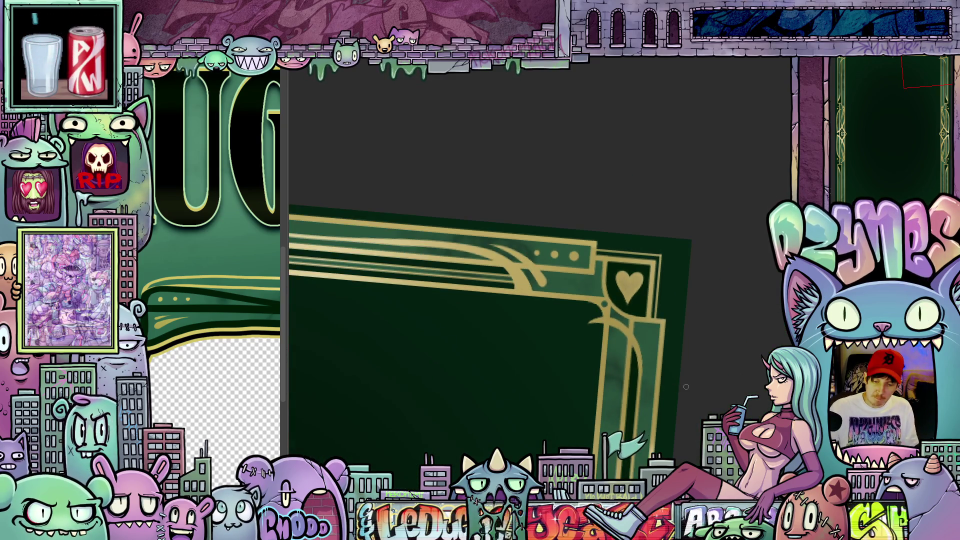
mouse_move(665, 325)
mouse_down()
mouse_move(648, 417)
mouse_move(673, 264)
mouse_up()
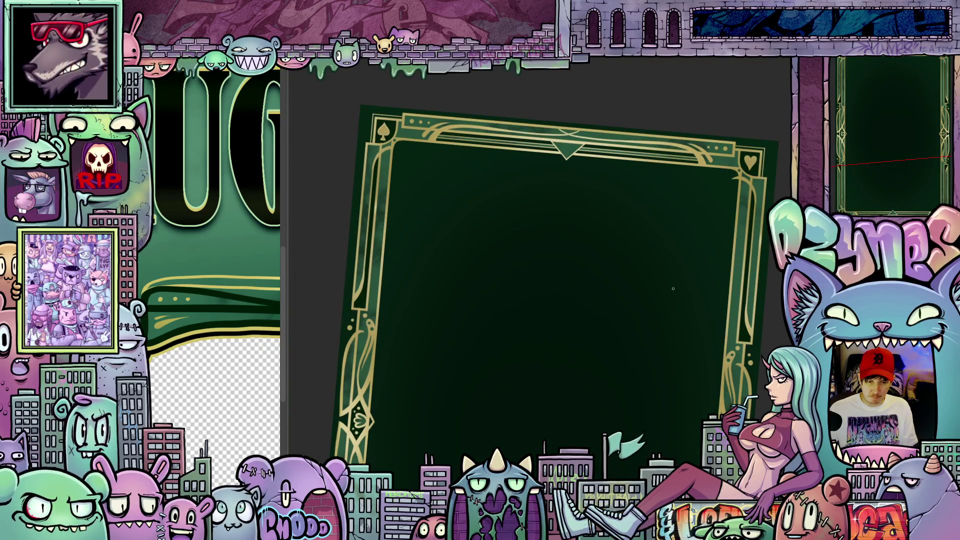
scroll(673, 289, down, 2)
drag(649, 328, 611, 257)
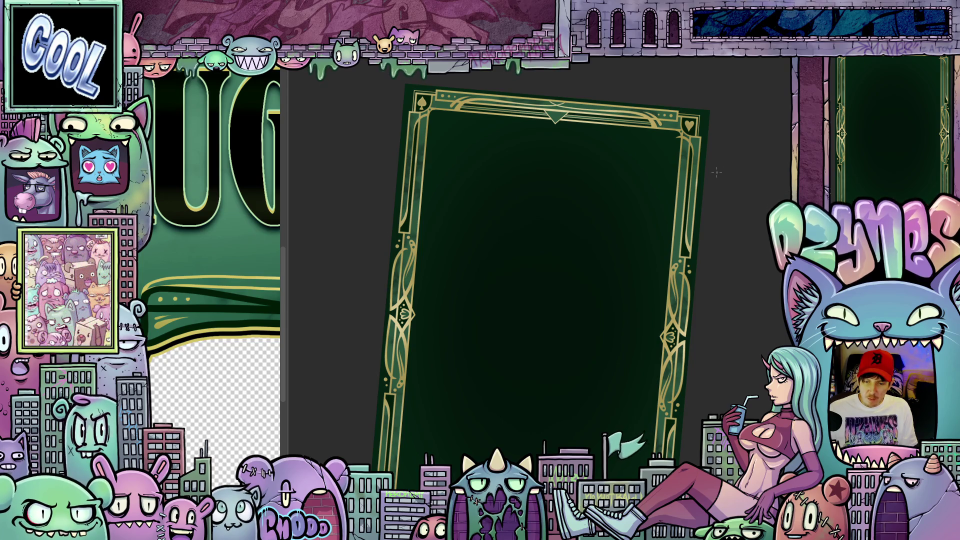
scroll(716, 155, up, 2)
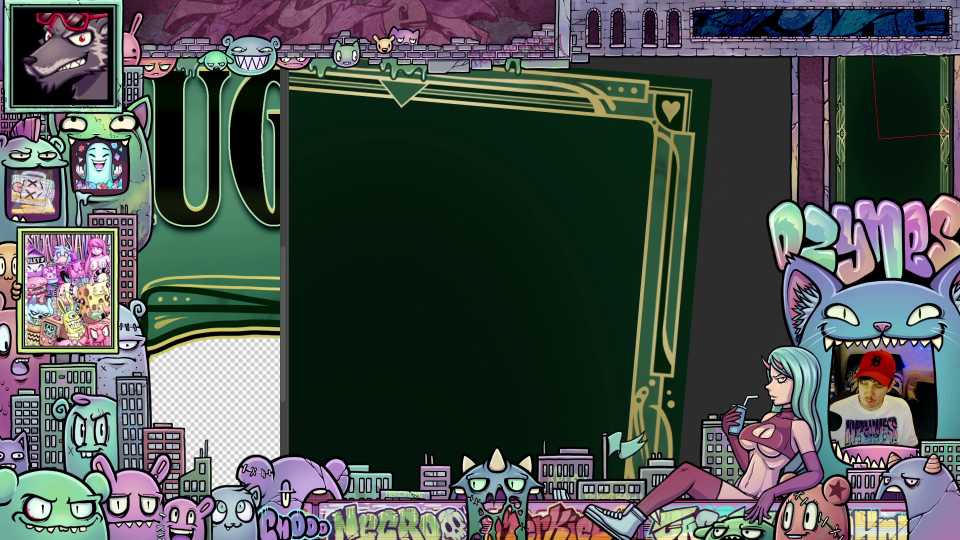
Step: Rotate the canvas view back to upright and zoom out to show the whole frame
scroll(666, 142, up, 3)
mouse_move(666, 142)
mouse_down()
mouse_move(581, 220)
mouse_move(501, 267)
mouse_move(507, 346)
mouse_up()
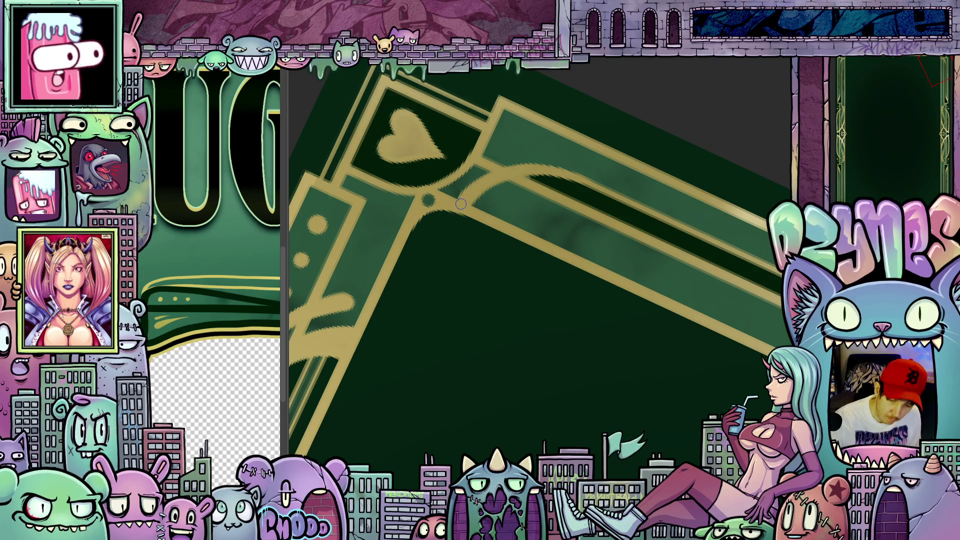
mouse_move(457, 209)
mouse_down()
mouse_move(453, 230)
mouse_move(466, 201)
mouse_up()
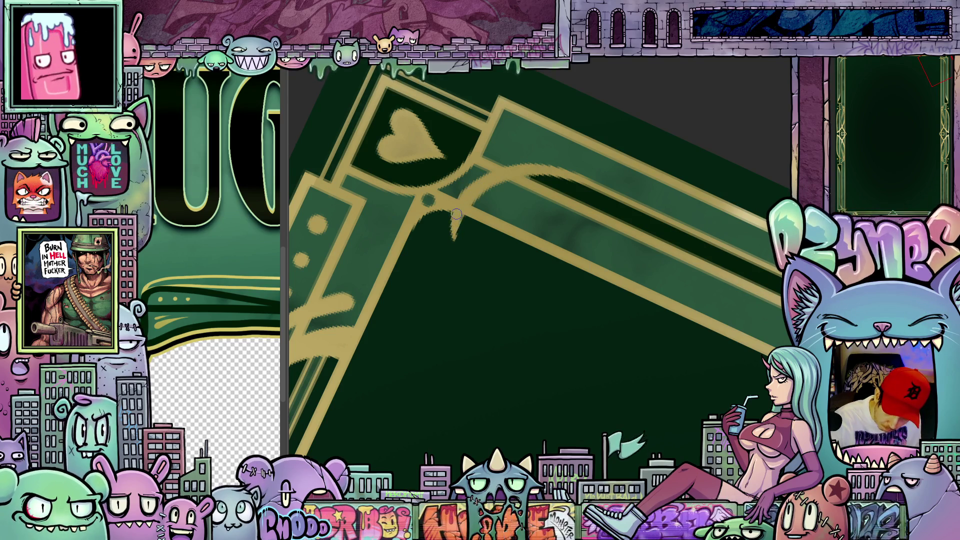
mouse_move(557, 222)
mouse_down()
mouse_move(670, 341)
mouse_move(489, 217)
mouse_up()
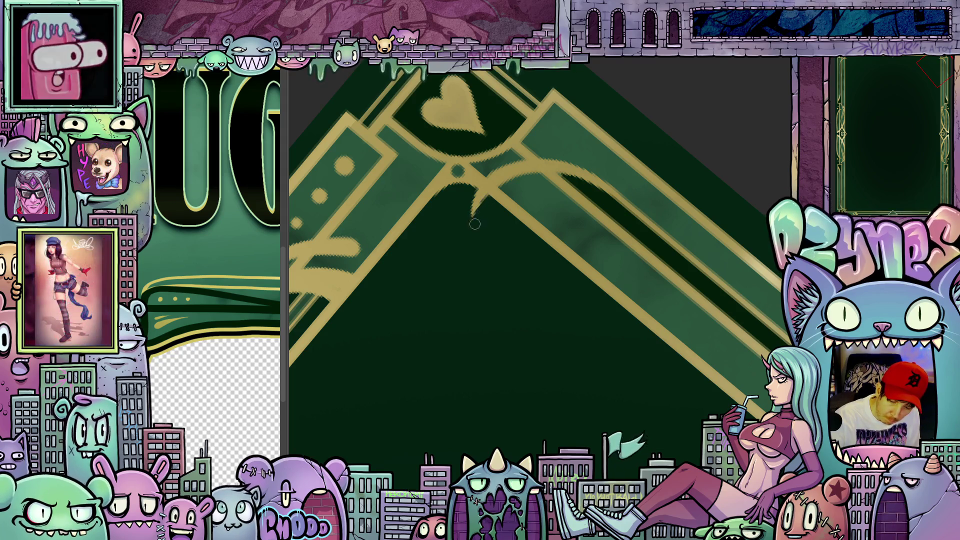
drag(495, 255, 662, 345)
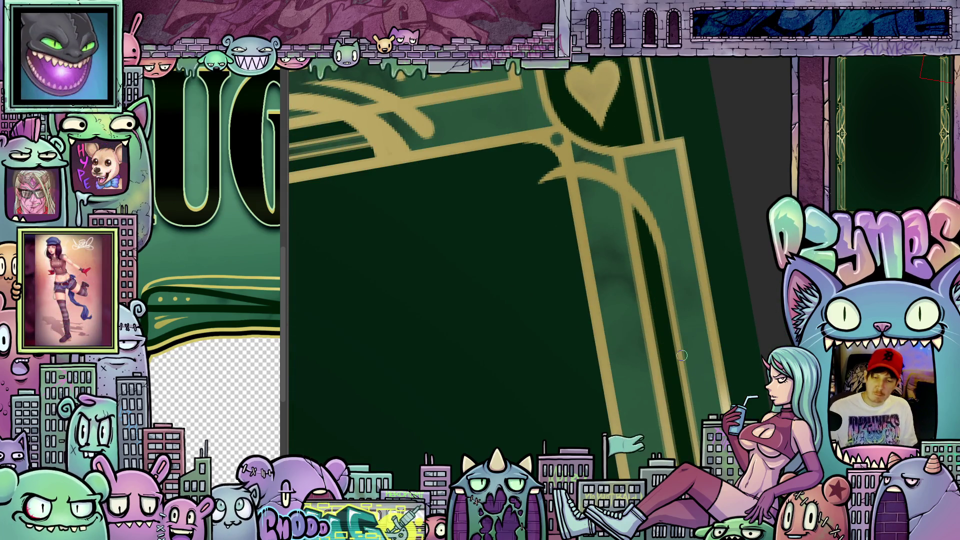
scroll(682, 355, down, 5)
drag(653, 203, 744, 286)
scroll(744, 286, down, 5)
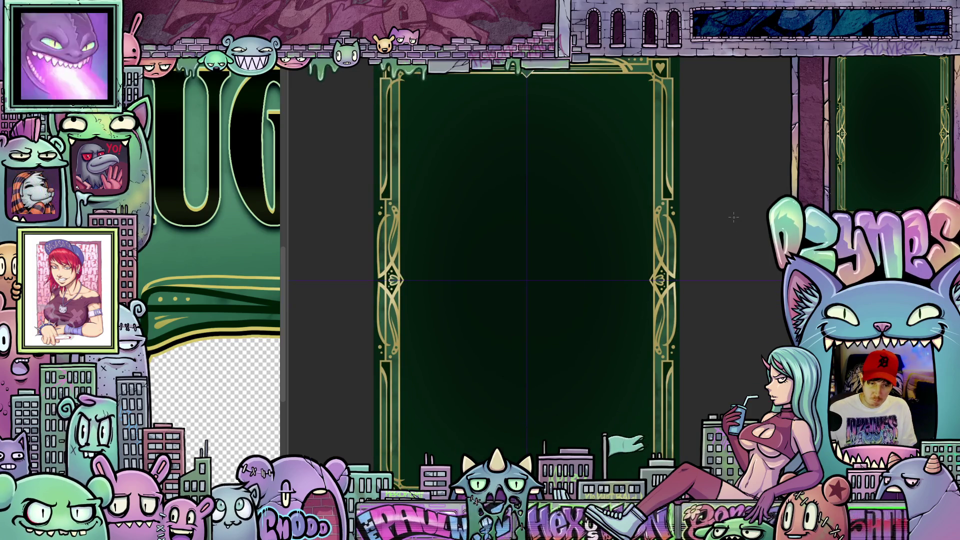
Step: Zoom and pan along the card frame's top and bottom edges
scroll(730, 199, up, 5)
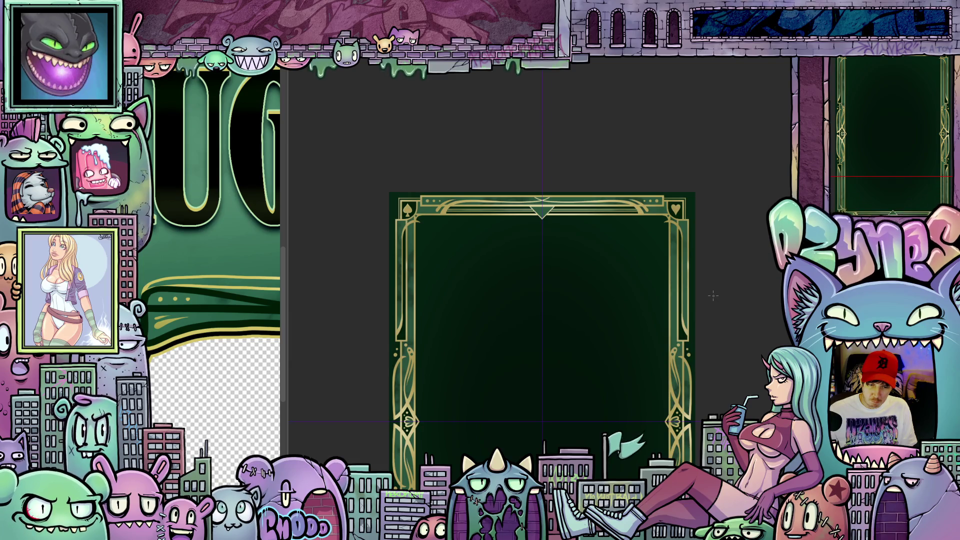
scroll(714, 296, up, 2)
mouse_move(721, 303)
mouse_down()
mouse_move(764, 311)
mouse_move(759, 296)
mouse_up()
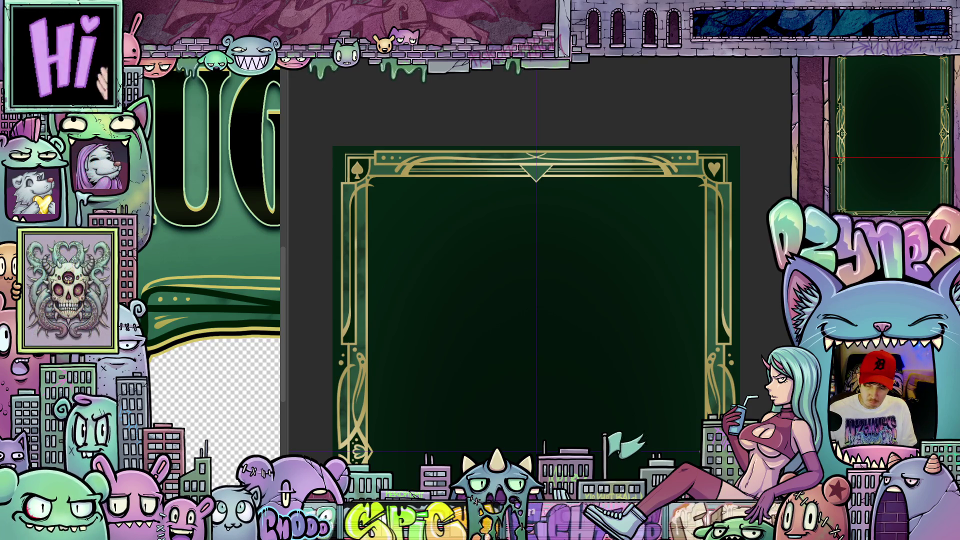
scroll(505, 272, up, 2)
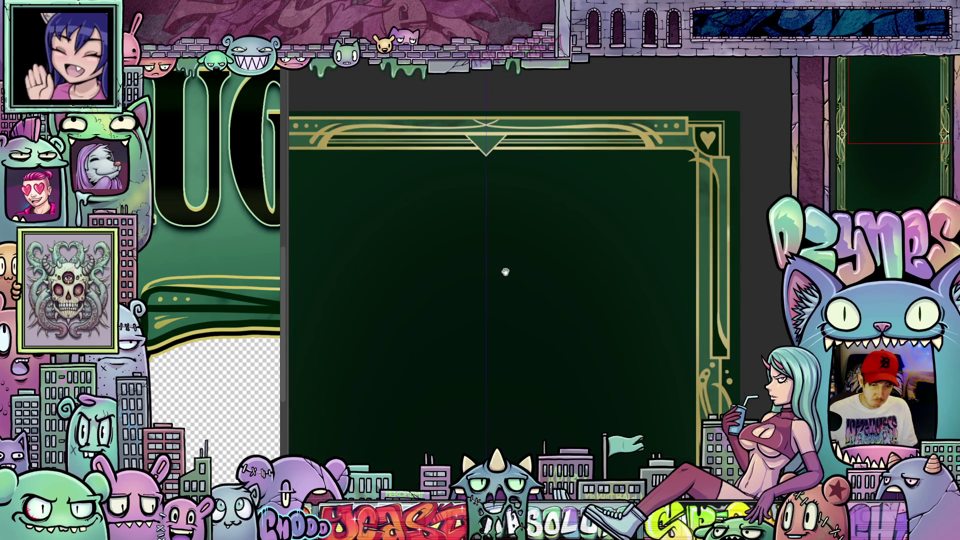
scroll(506, 272, down, 3)
scroll(557, 403, up, 3)
scroll(563, 311, up, 2)
scroll(562, 312, down, 4)
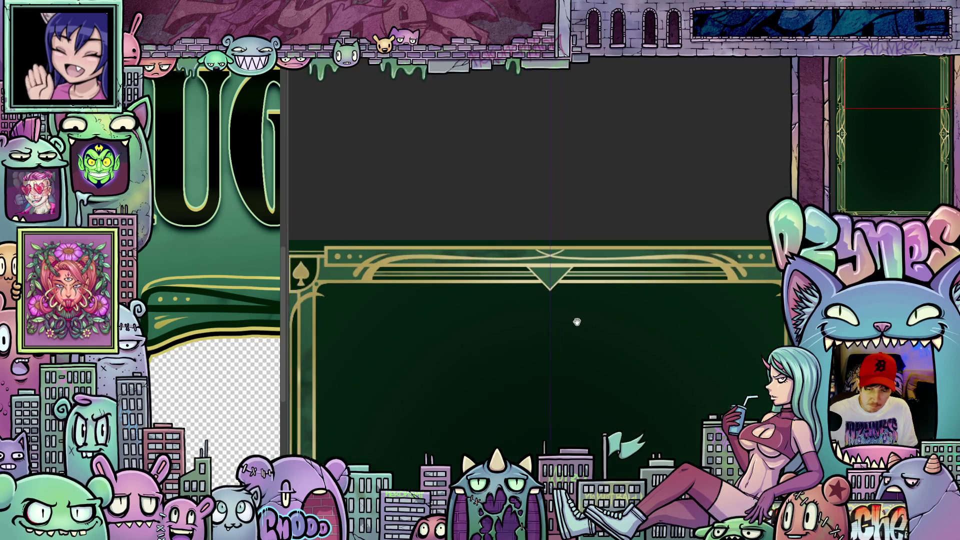
scroll(578, 321, down, 3)
scroll(613, 190, up, 4)
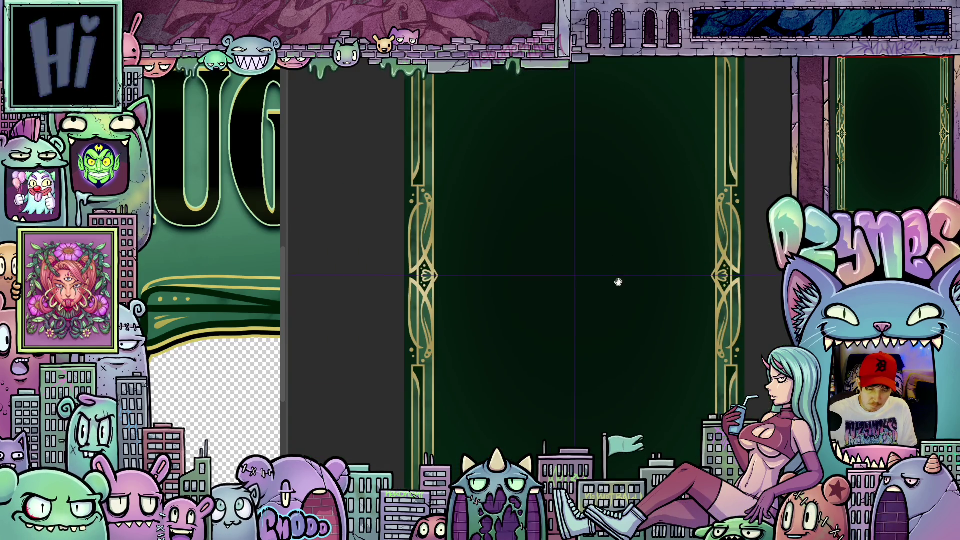
drag(619, 283, 611, 216)
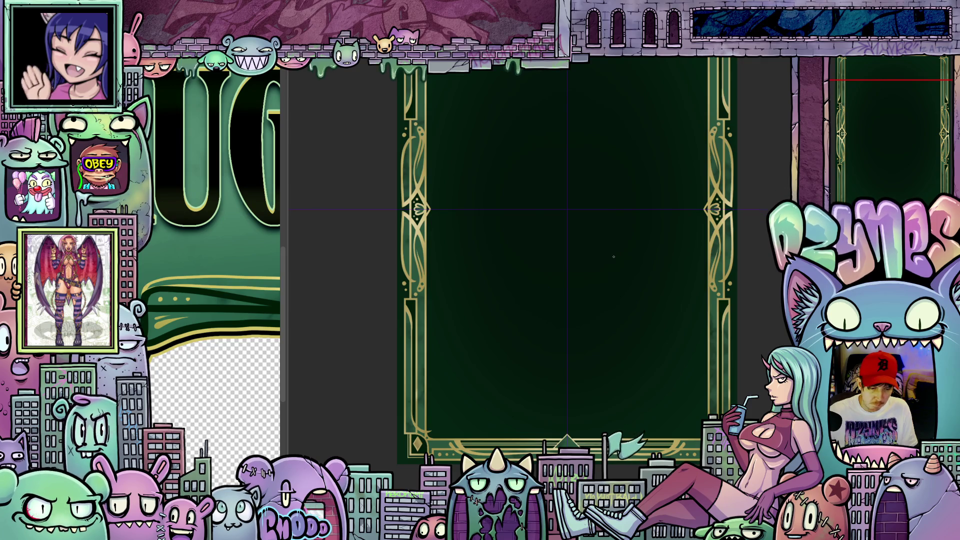
Step: Activate the DOUBLE-AUGHT logo window and zoom out to fit the full logo
click(243, 236)
scroll(243, 236, down, 5)
scroll(242, 234, down, 3)
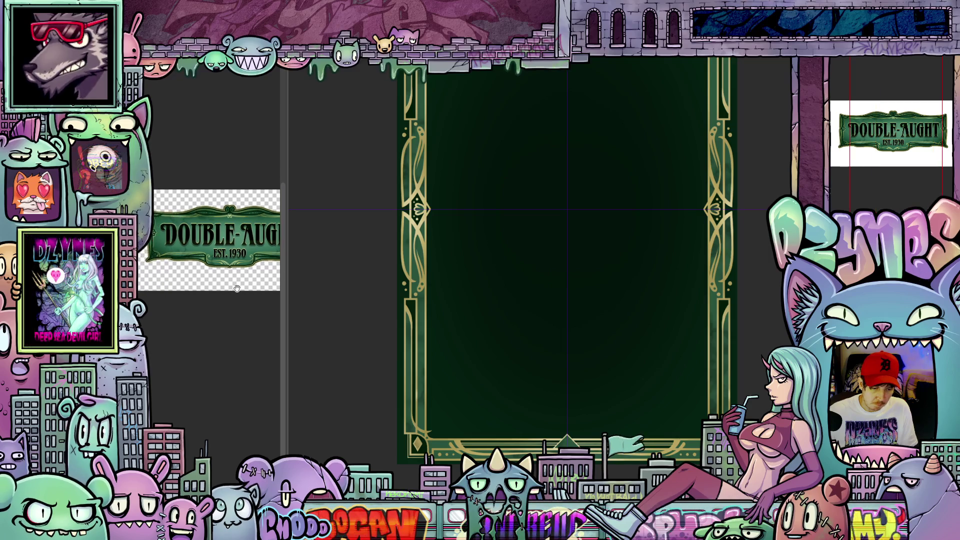
Step: Return to the card frame canvas and zoom out to see the whole frame
click(470, 355)
scroll(425, 309, up, 3)
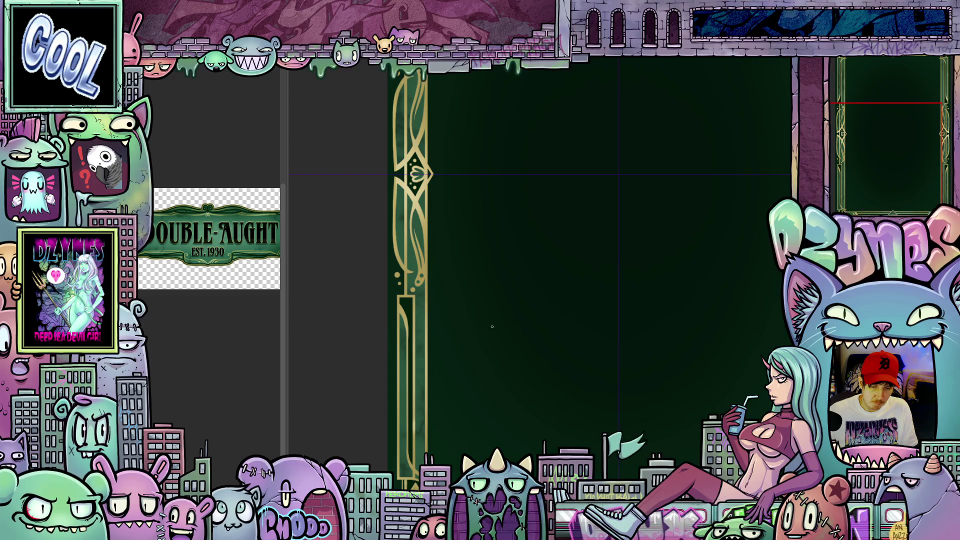
scroll(493, 326, down, 5)
drag(732, 336, 679, 352)
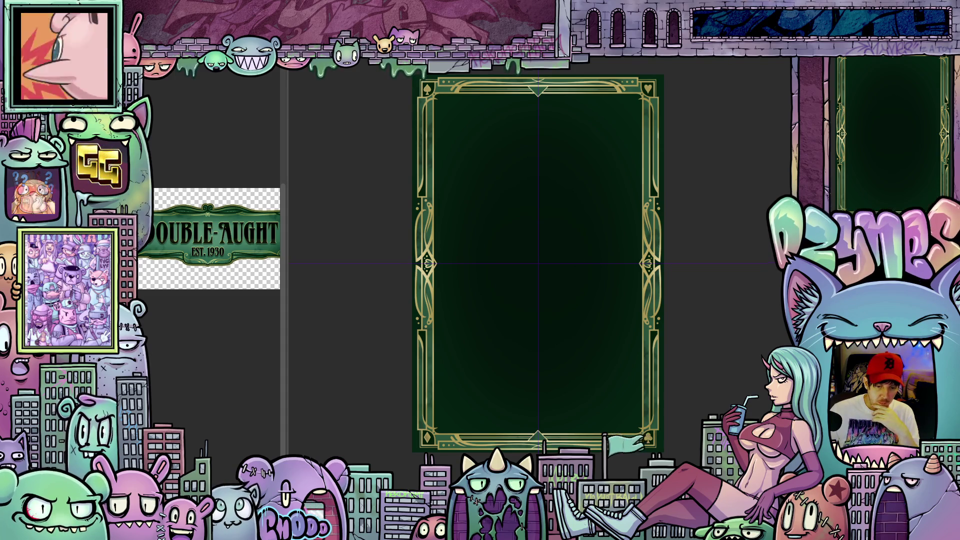
scroll(770, 334, up, 1)
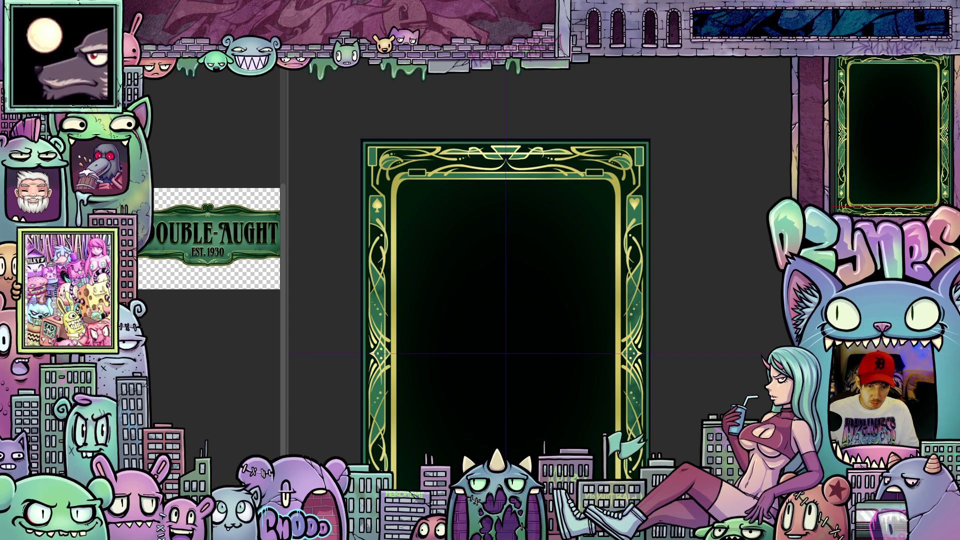
Step: Switch to the alternate card-frame design and undo its interior to near-black
key(ctrl+Tab)
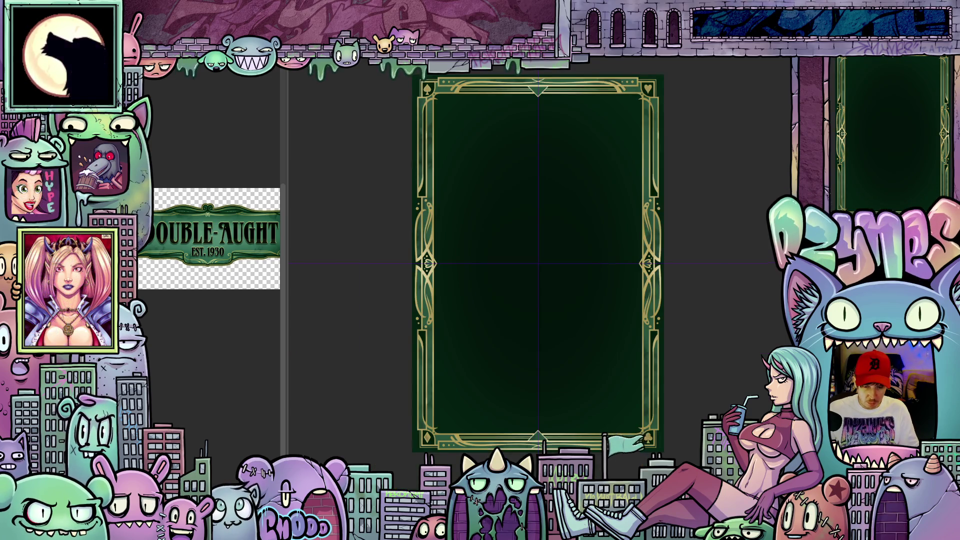
key(ctrl+z)
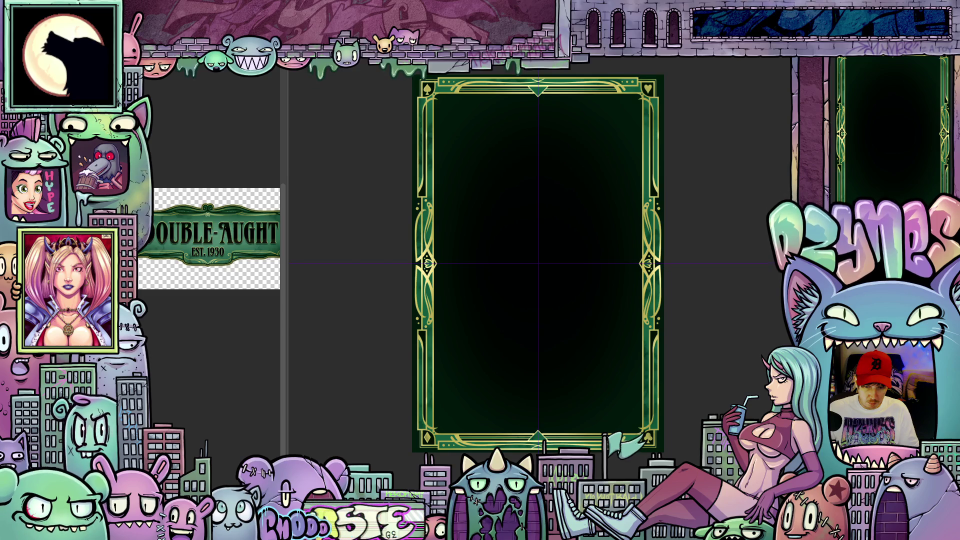
scroll(665, 339, down, 1)
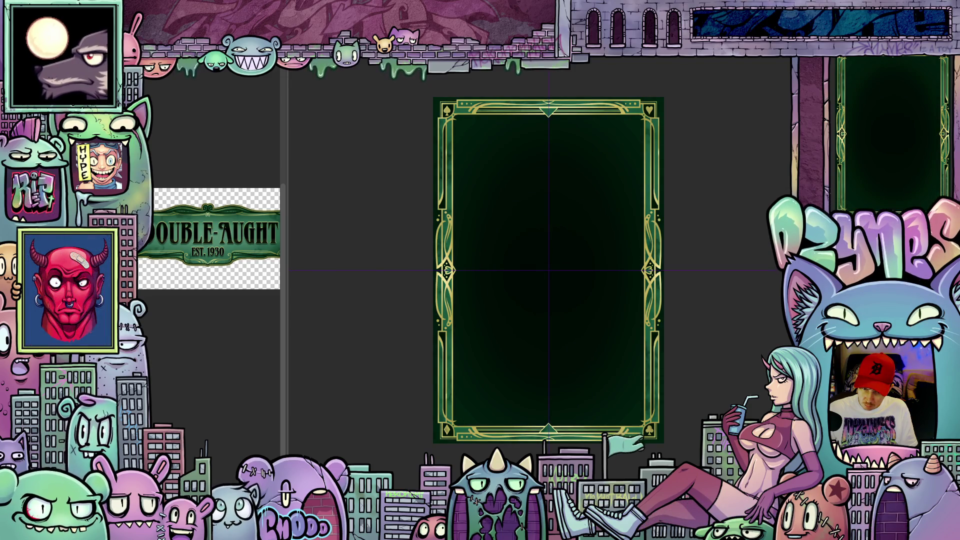
scroll(660, 318, up, 1)
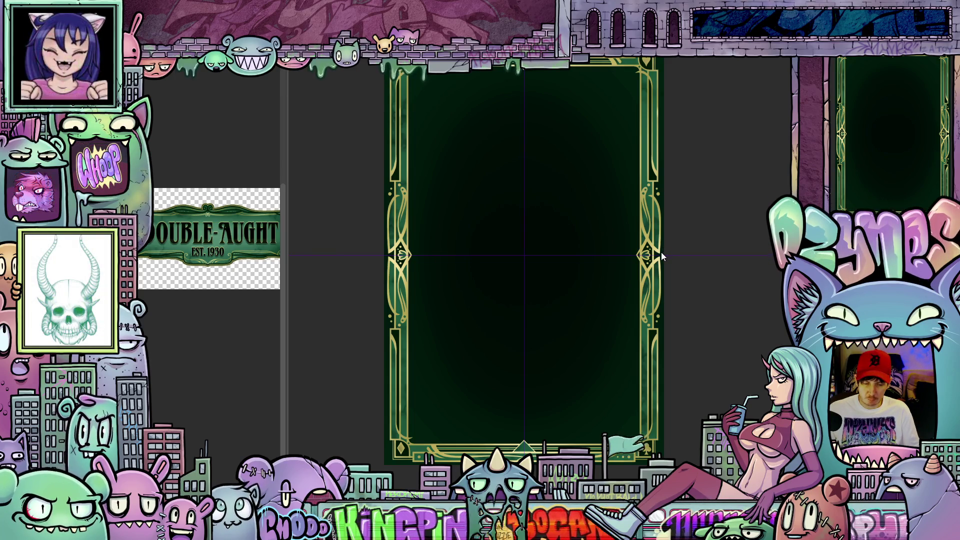
scroll(666, 255, down, 2)
scroll(666, 256, up, 1)
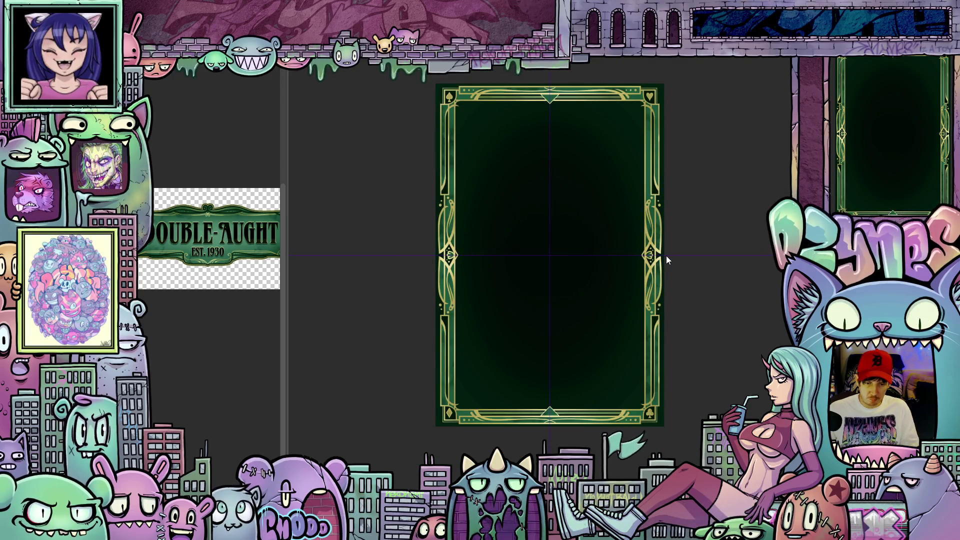
scroll(693, 257, down, 1)
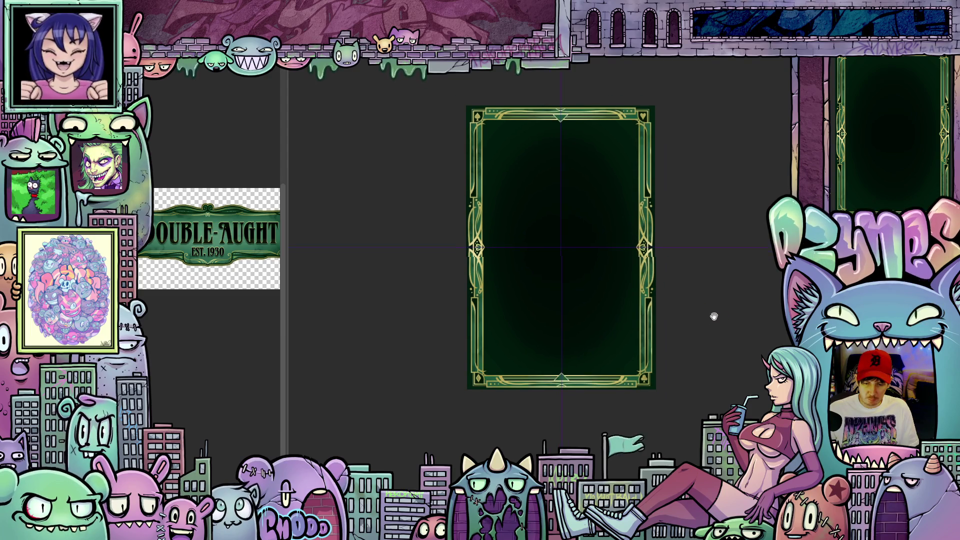
Step: Zoom in on the bottom-right clover corner and undo to a light grey interior
drag(714, 315, 693, 297)
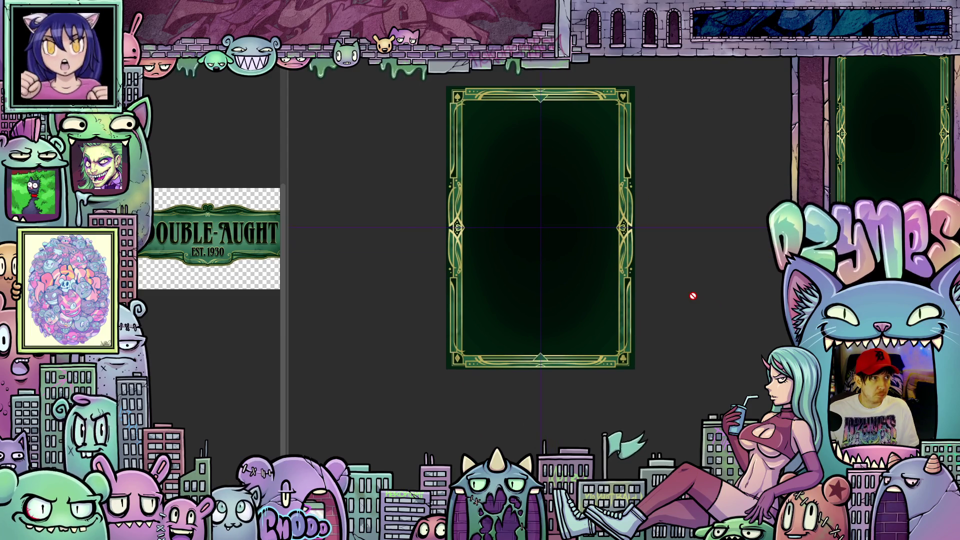
scroll(673, 276, up, 1)
mouse_move(673, 277)
mouse_down()
mouse_move(677, 313)
mouse_move(678, 299)
mouse_up()
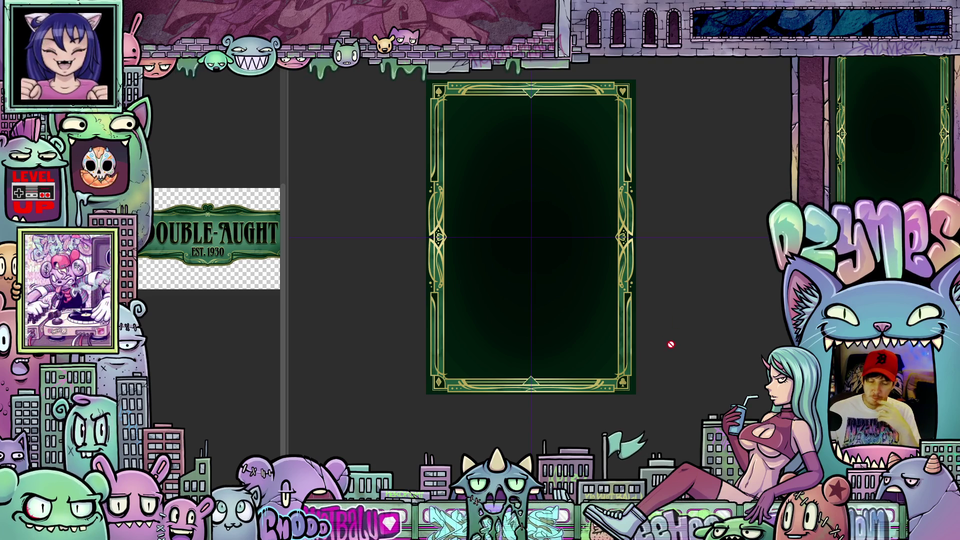
scroll(647, 329, up, 1)
scroll(647, 330, up, 2)
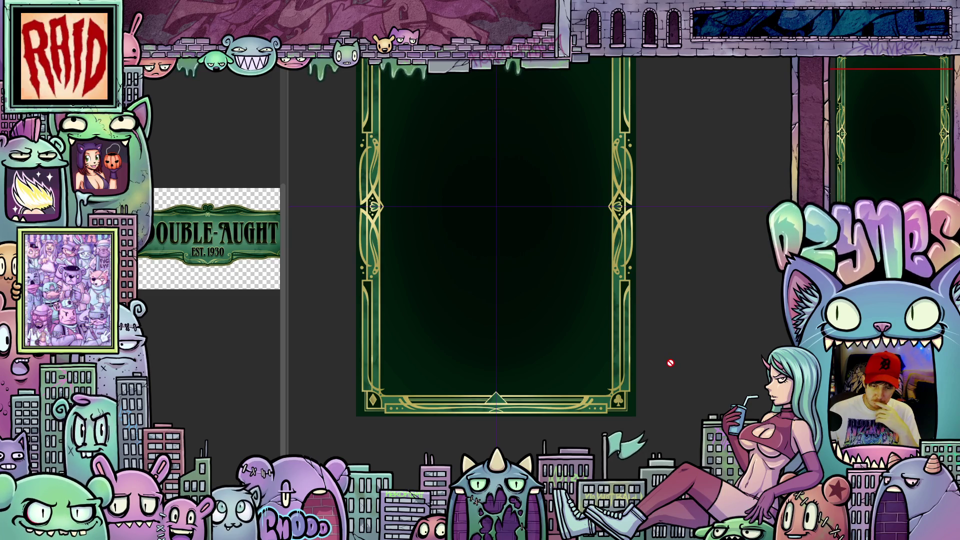
scroll(654, 386, up, 1)
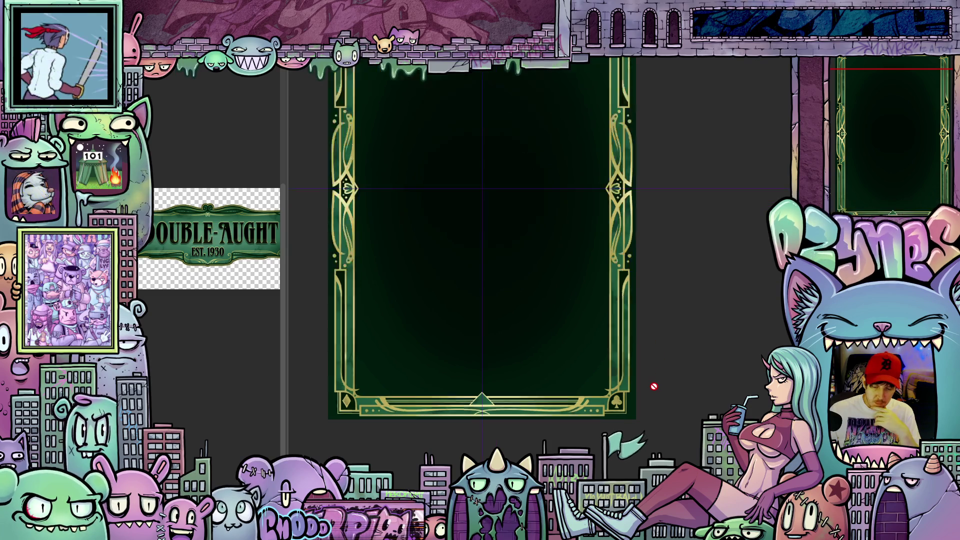
scroll(654, 386, up, 5)
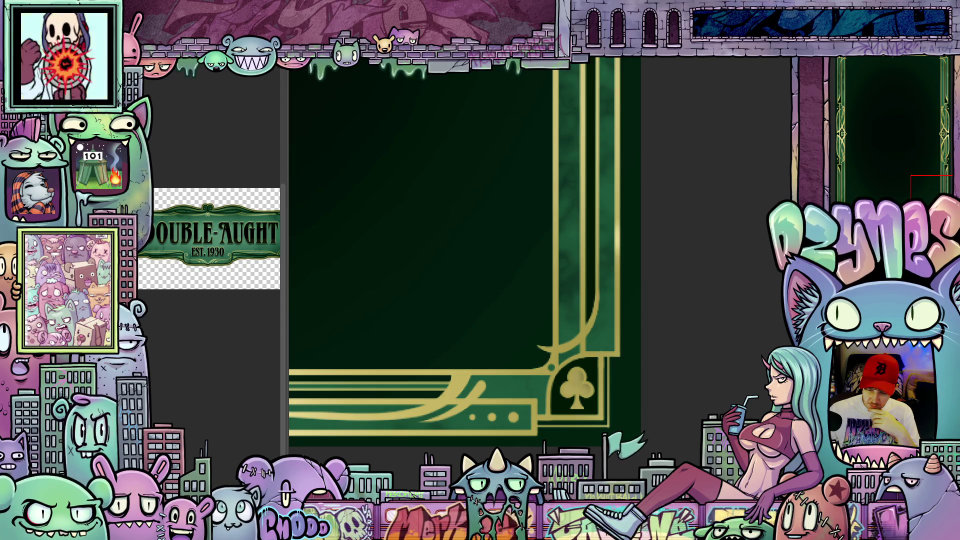
key(ctrl+z)
Step: Step through undo and redo of the interior fill, ending on the pale grey panel
scroll(700, 353, down, 1)
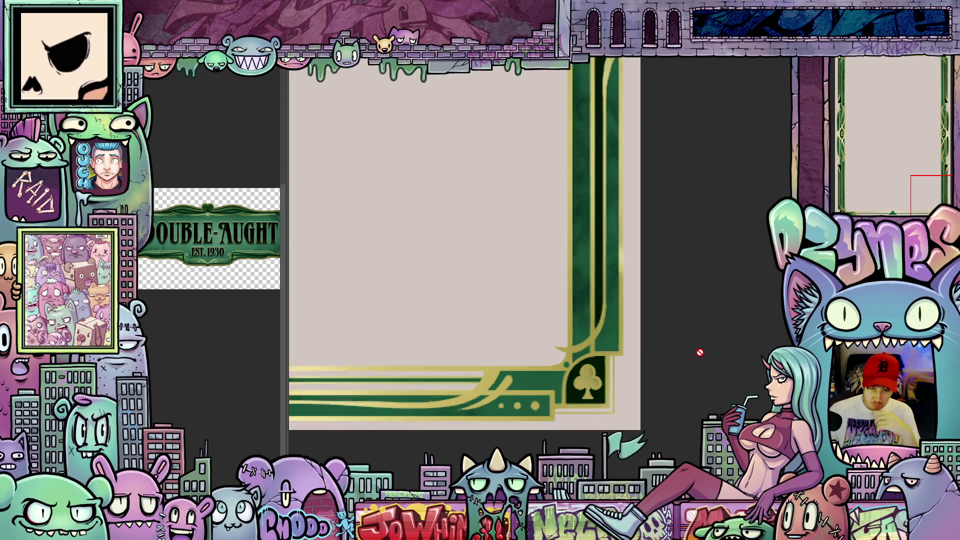
scroll(700, 353, down, 5)
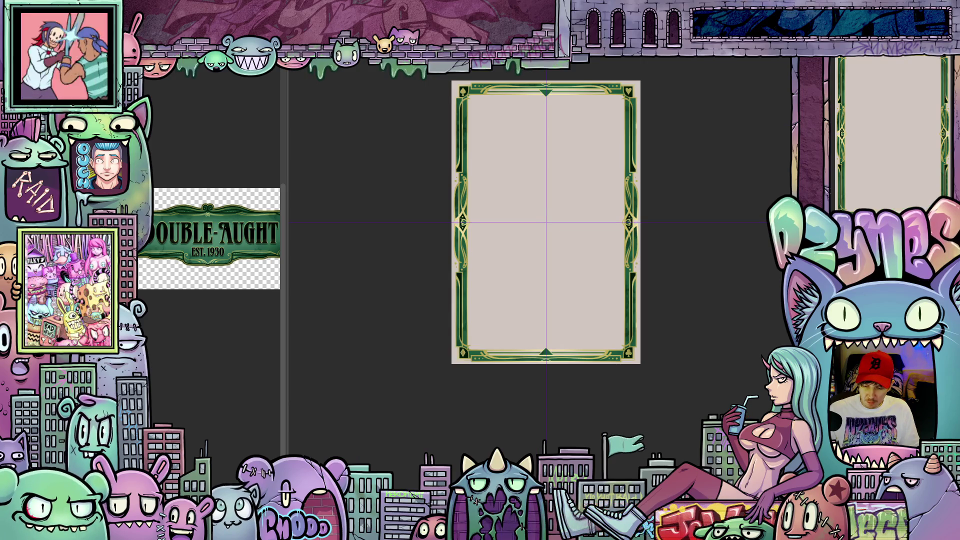
key(ctrl+z)
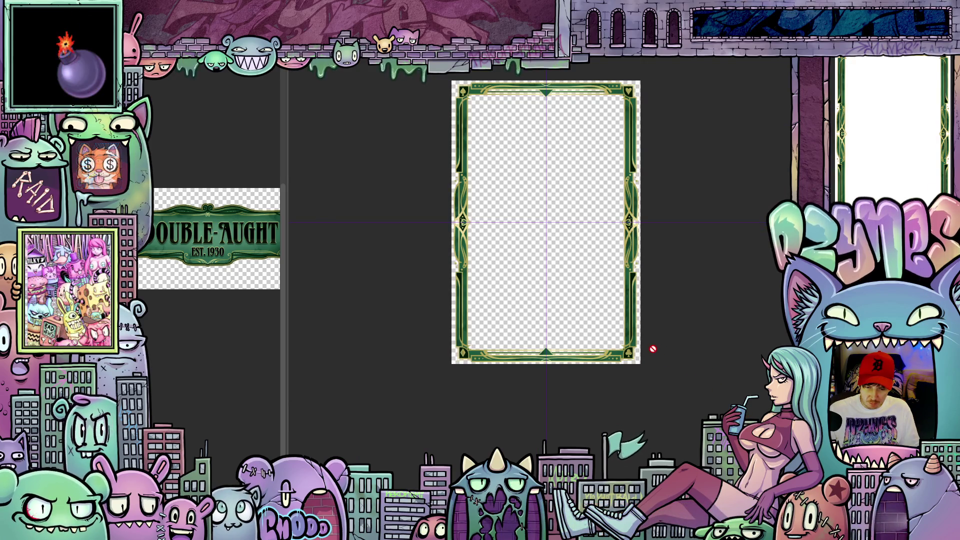
scroll(653, 348, up, 3)
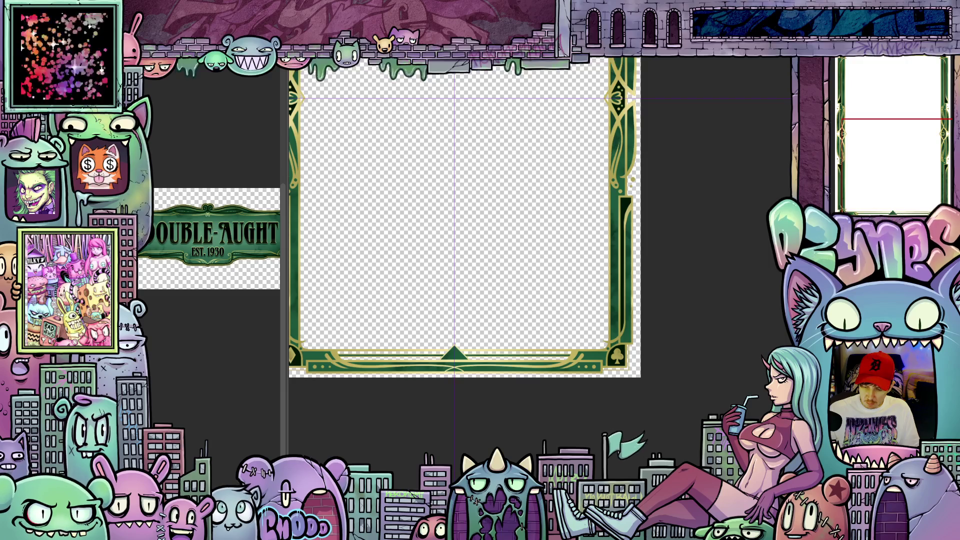
key(ctrl+shift+z)
key(ctrl+shift+z)
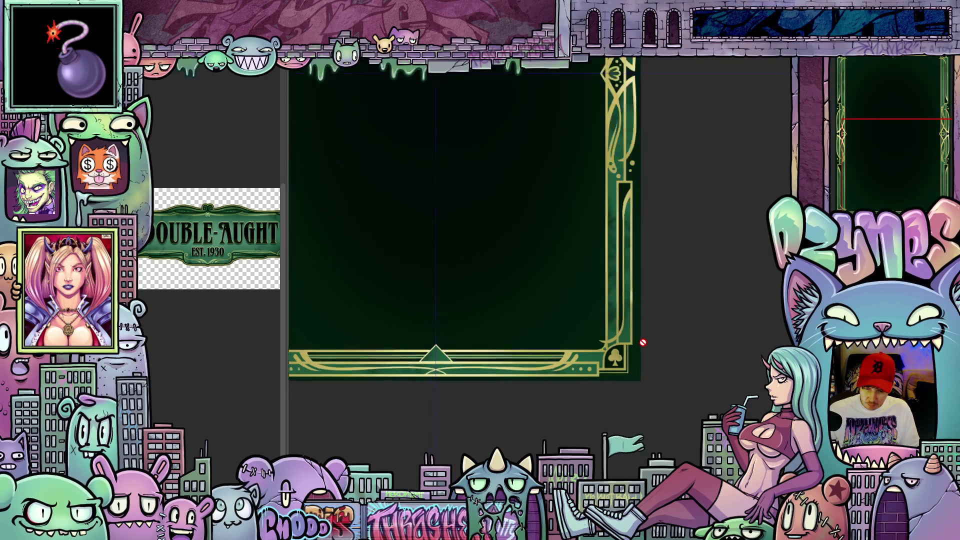
scroll(643, 342, up, 4)
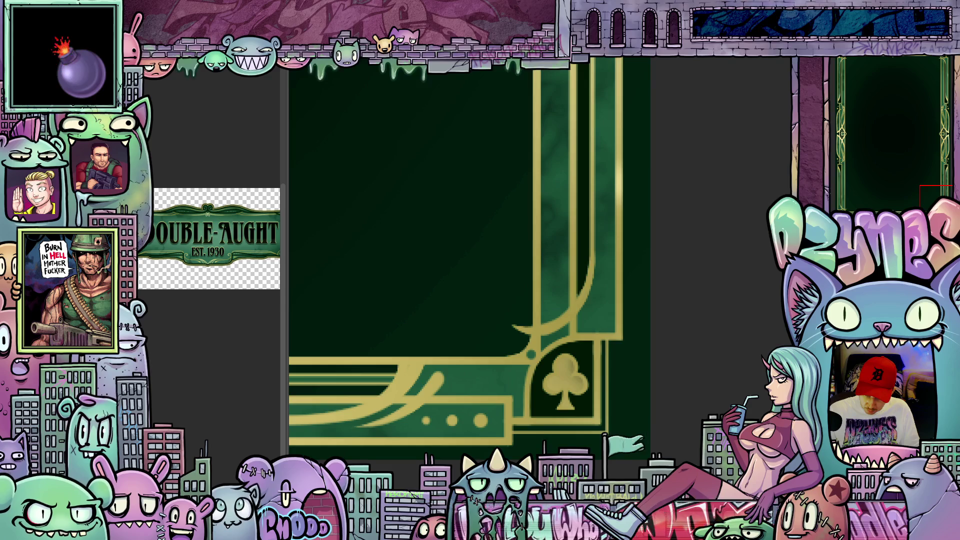
key(ctrl+z)
scroll(576, 408, up, 2)
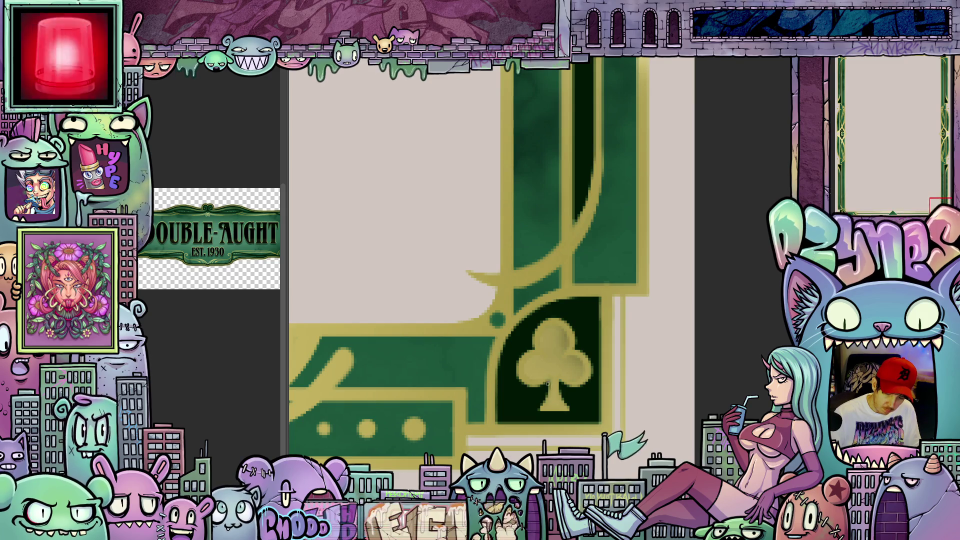
Step: Zoom into the bottom-left diamond corner and sample its gold as the drawing colour
scroll(547, 383, down, 2)
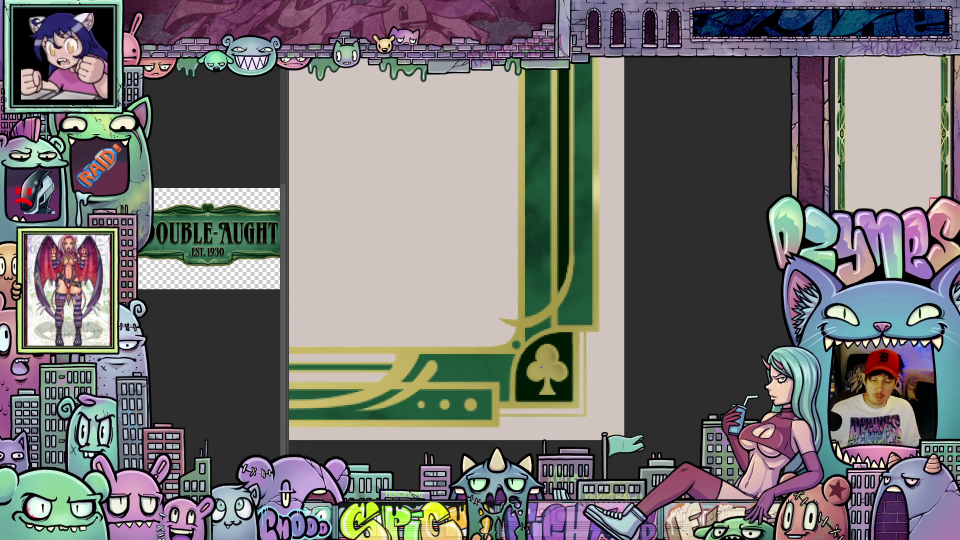
scroll(453, 341, left, 10)
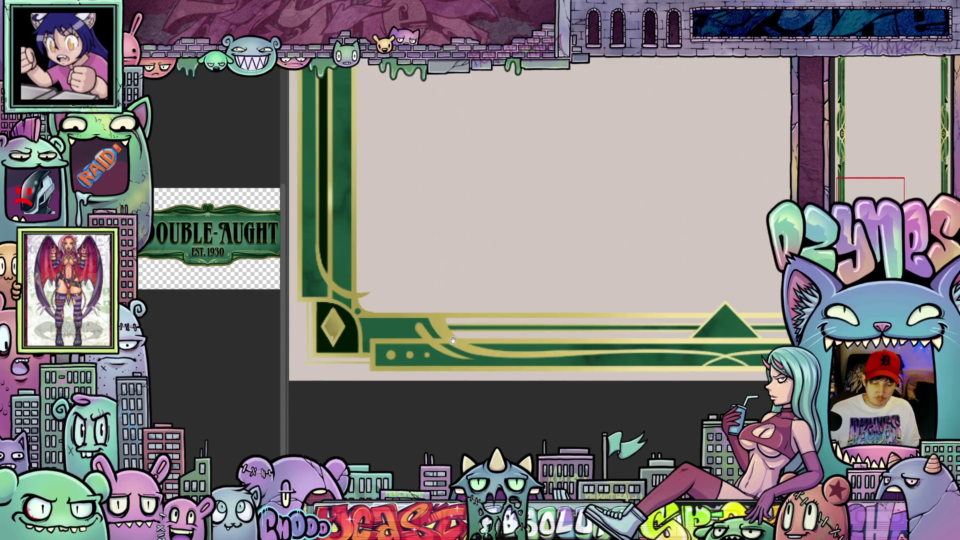
scroll(453, 341, up, 5)
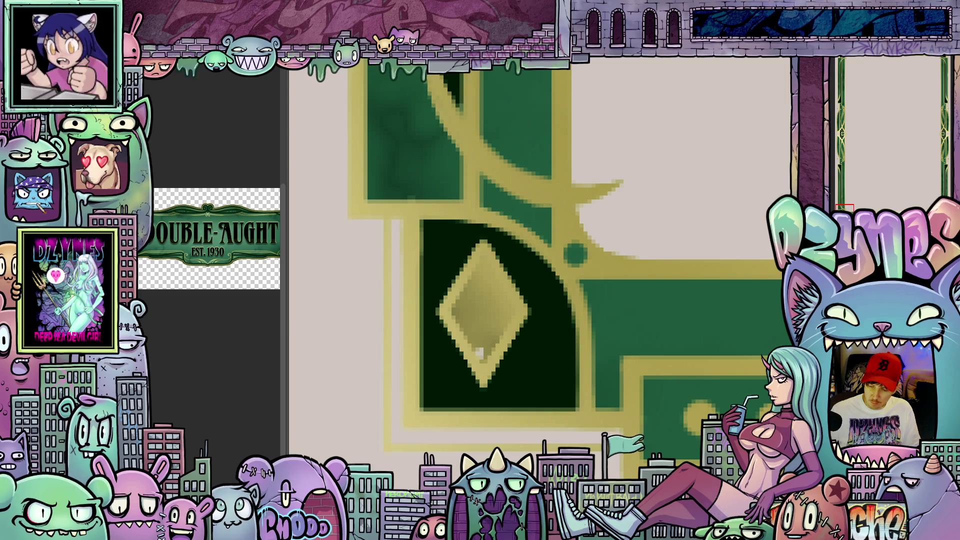
scroll(601, 347, down, 3)
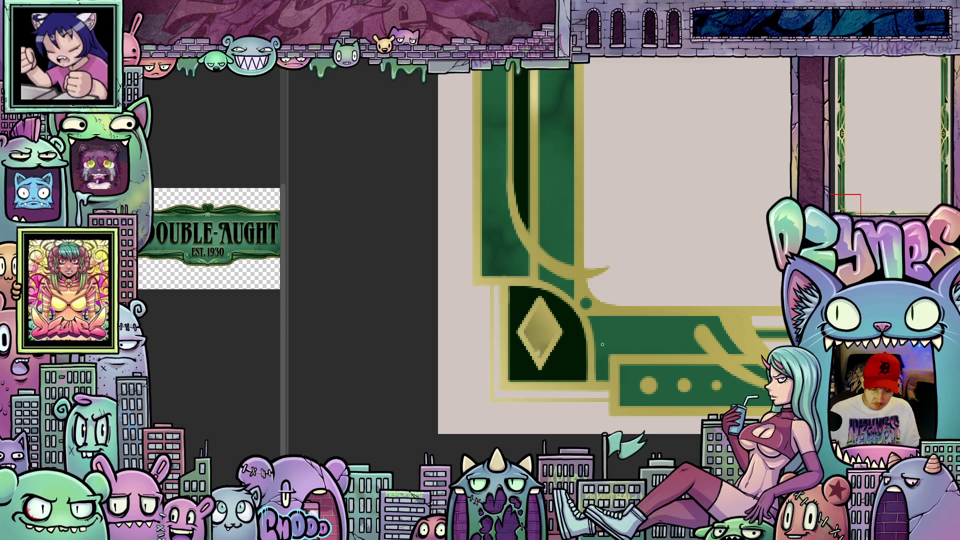
drag(606, 351, 393, 339)
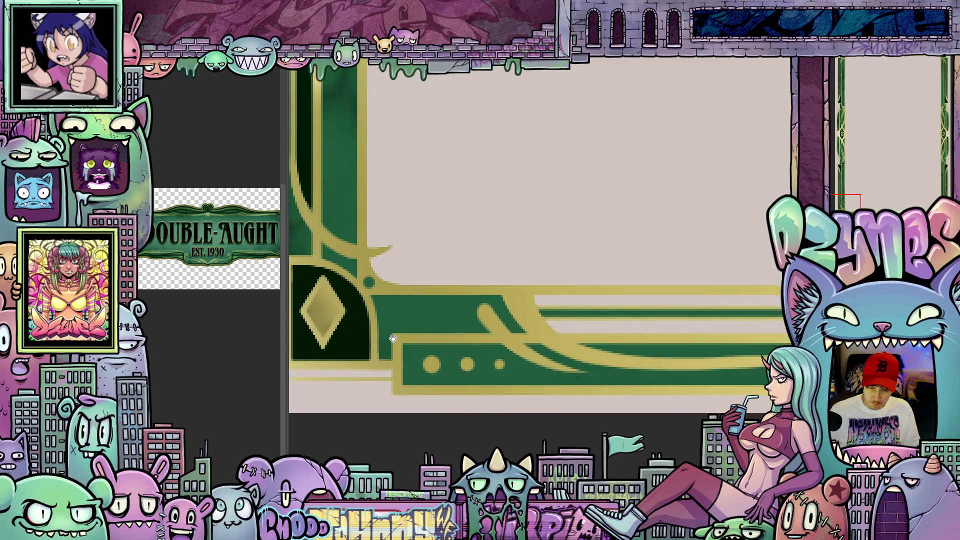
scroll(682, 380, down, 3)
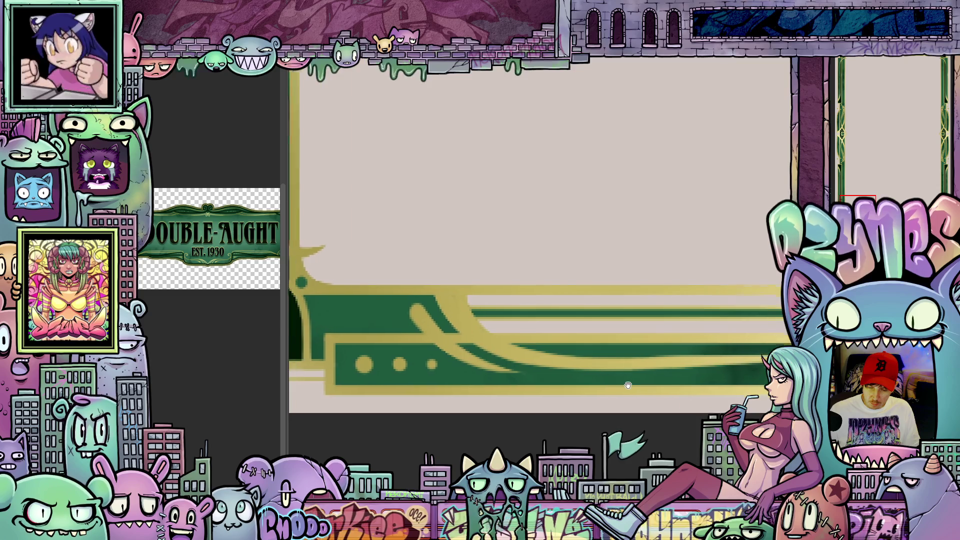
scroll(525, 367, up, 3)
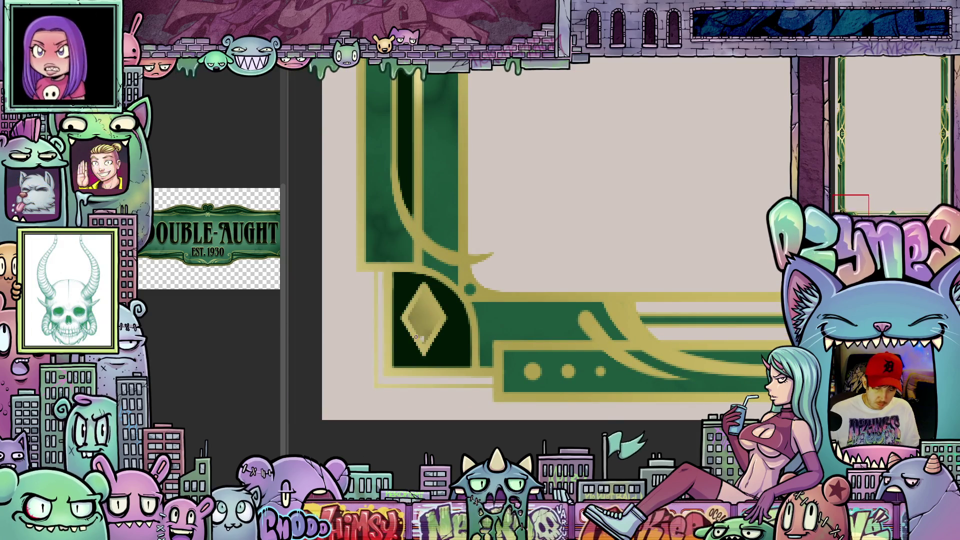
scroll(416, 335, up, 5)
alt+click(446, 309)
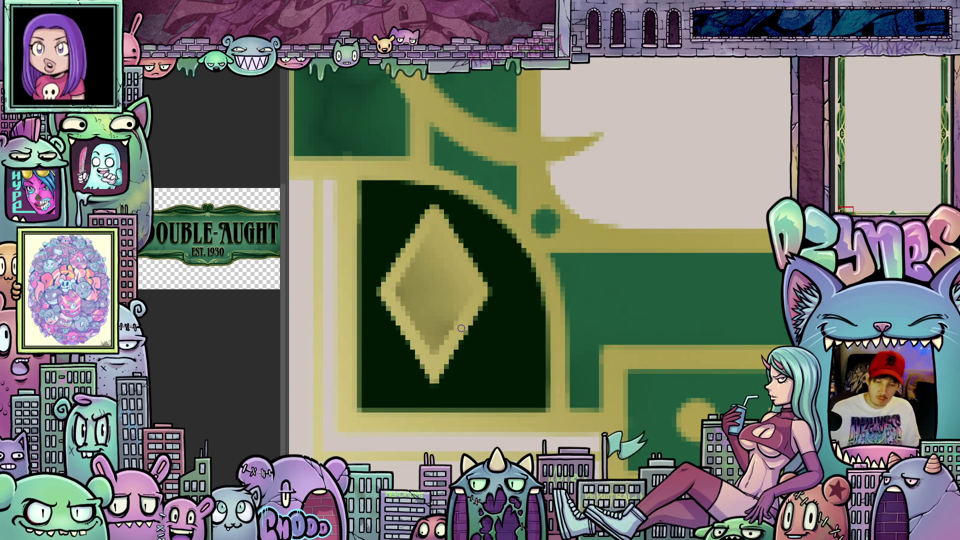
Step: Pan along the frame to bring the heart corner into view
scroll(461, 328, down, 5)
scroll(598, 366, up, 3)
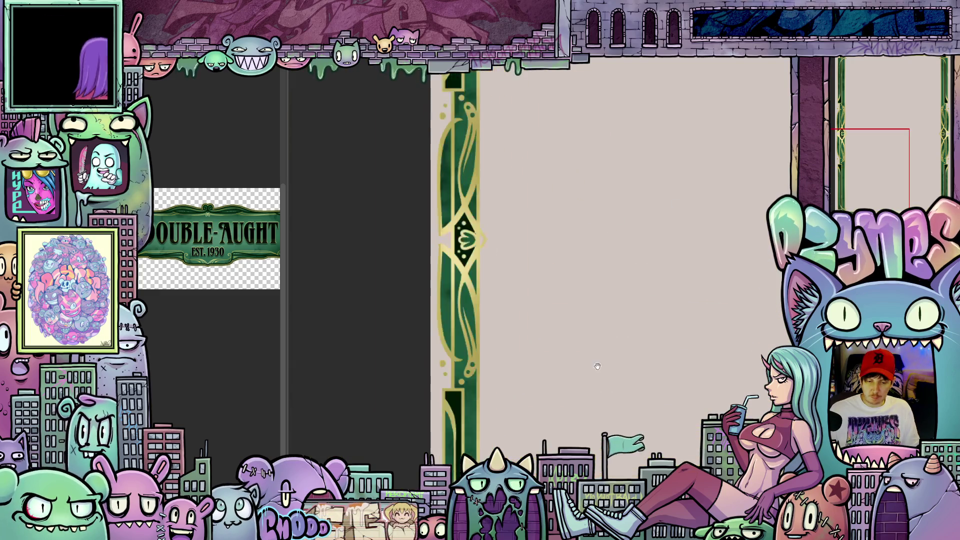
scroll(496, 205, up, 5)
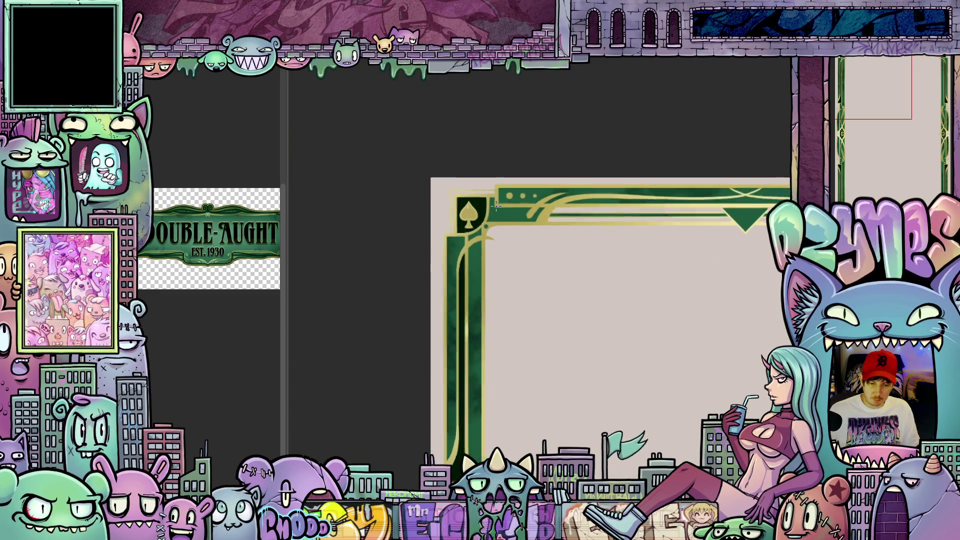
scroll(496, 205, up, 4)
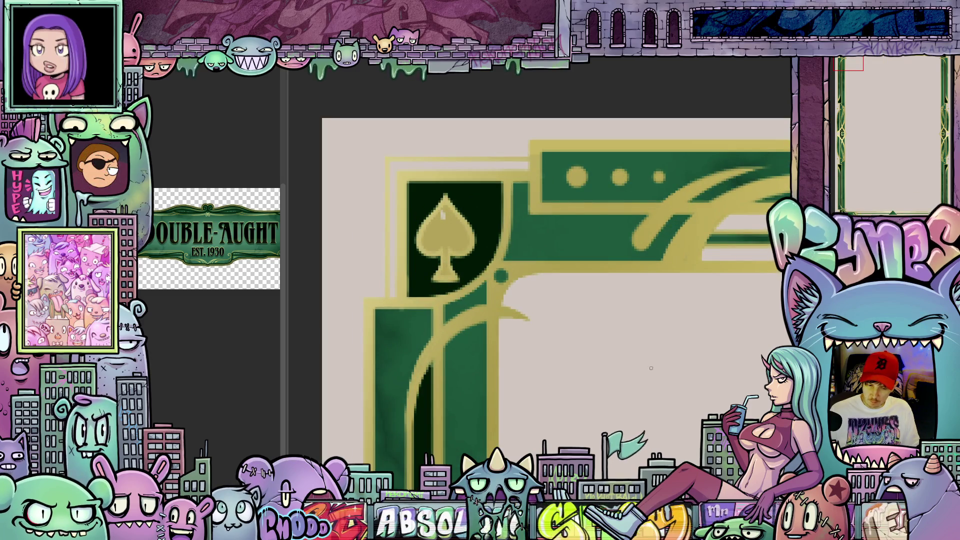
scroll(563, 288, up, 2)
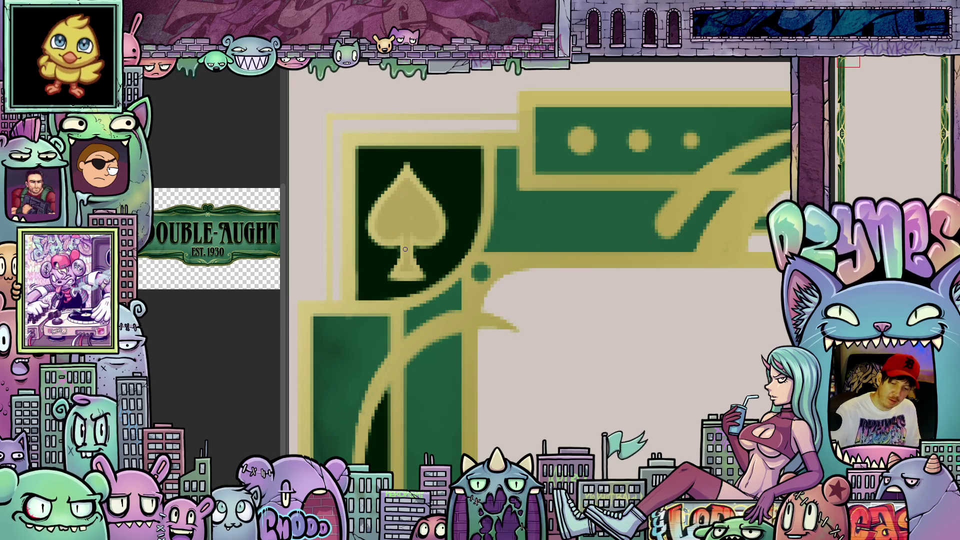
scroll(694, 364, down, 5)
drag(695, 364, 315, 383)
scroll(642, 319, up, 4)
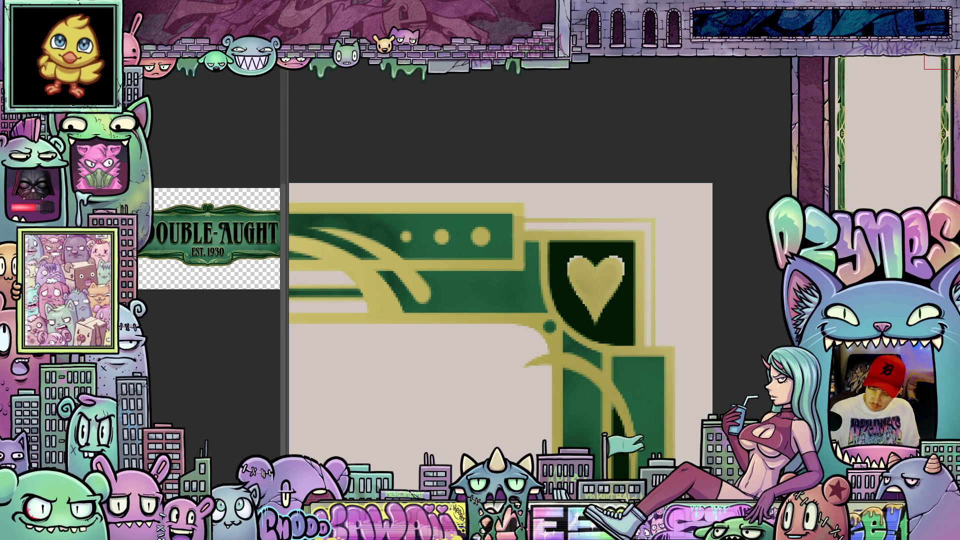
Step: Undo and redo the frame band change, then pan up to the card's top
key(ctrl+z)
key(ctrl+shift+z)
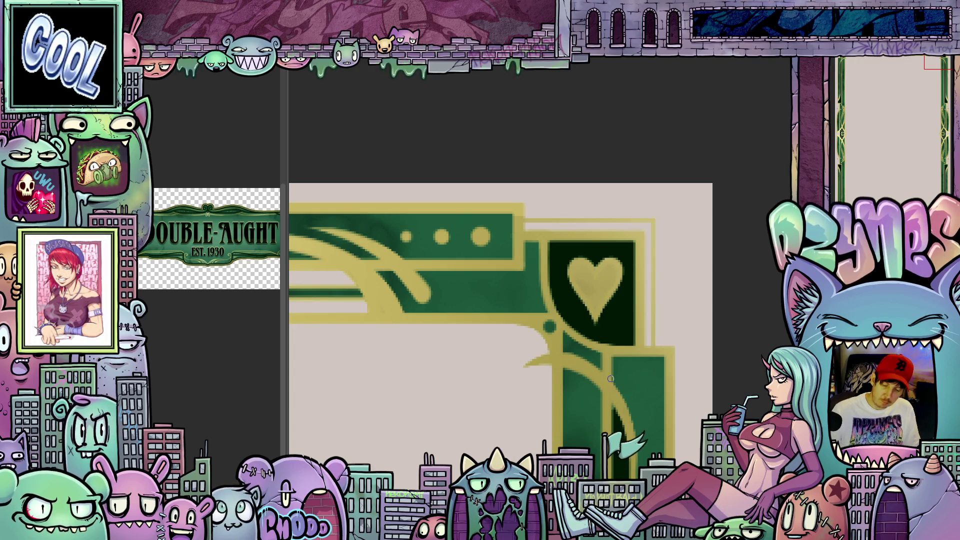
scroll(611, 378, down, 5)
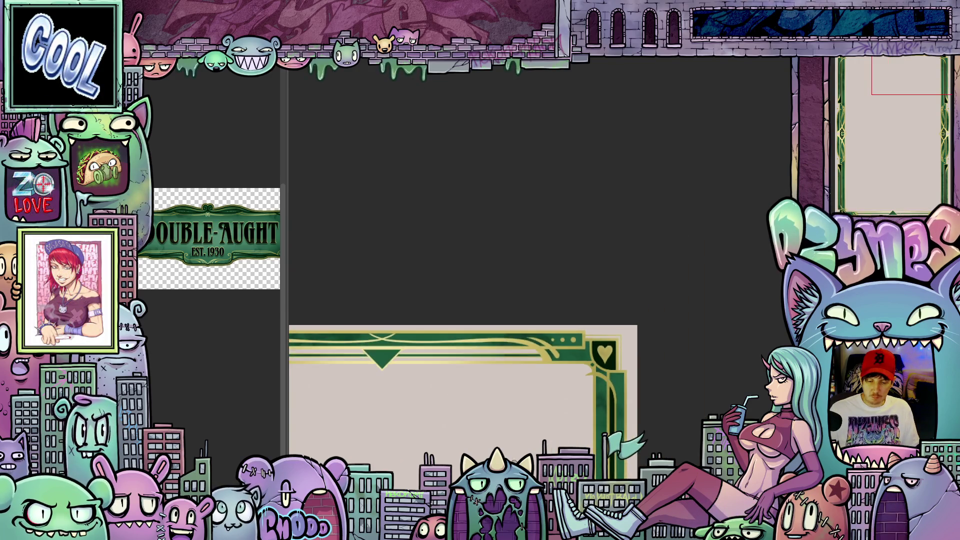
drag(628, 460, 628, 285)
scroll(627, 285, up, 3)
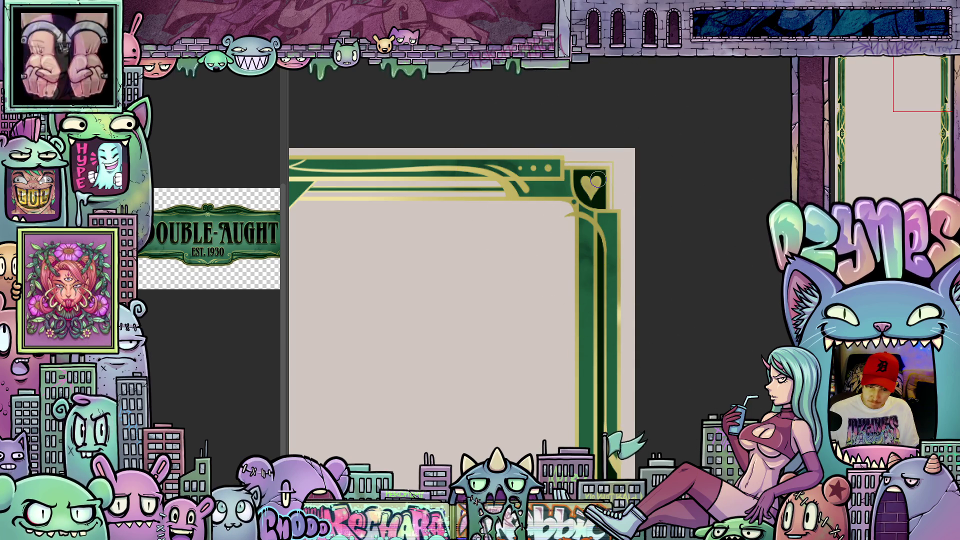
scroll(598, 180, up, 2)
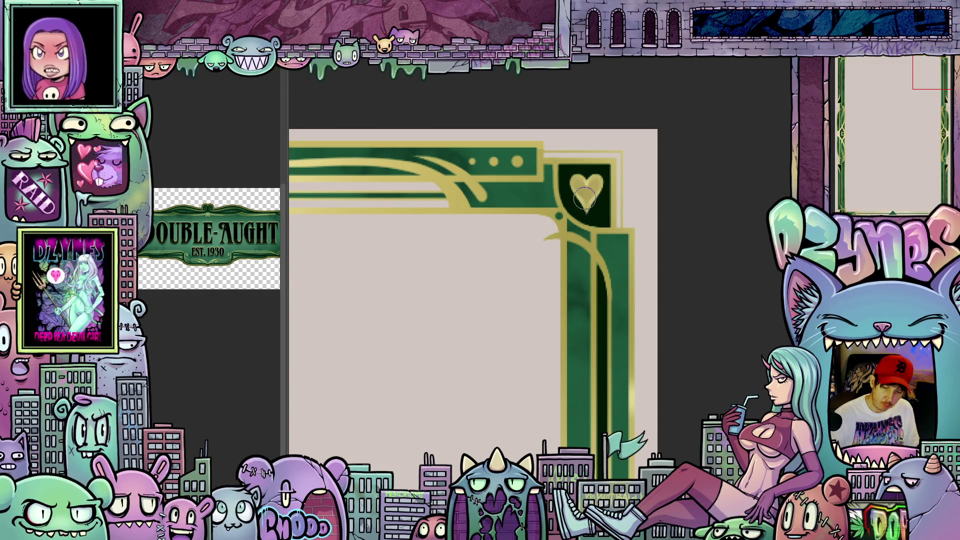
scroll(613, 326, down, 5)
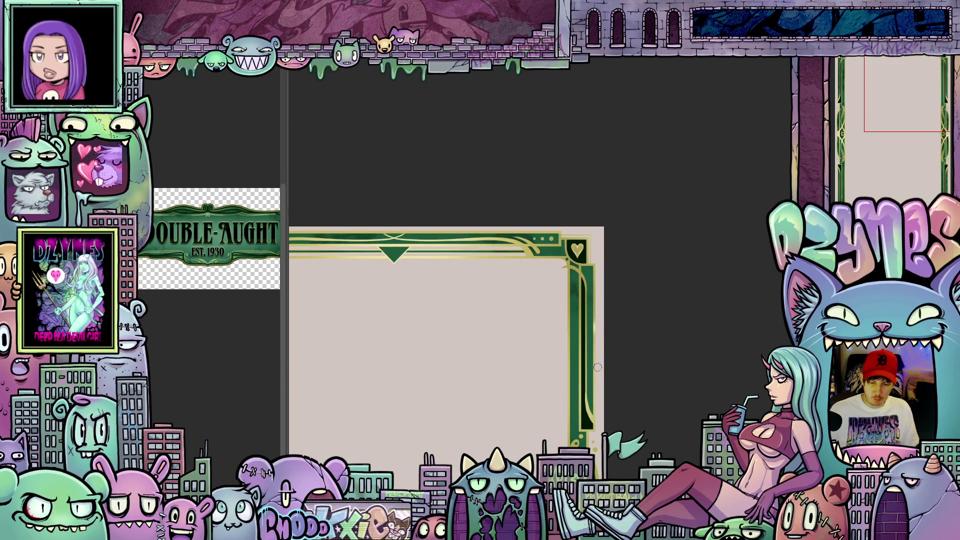
scroll(616, 340, up, 2)
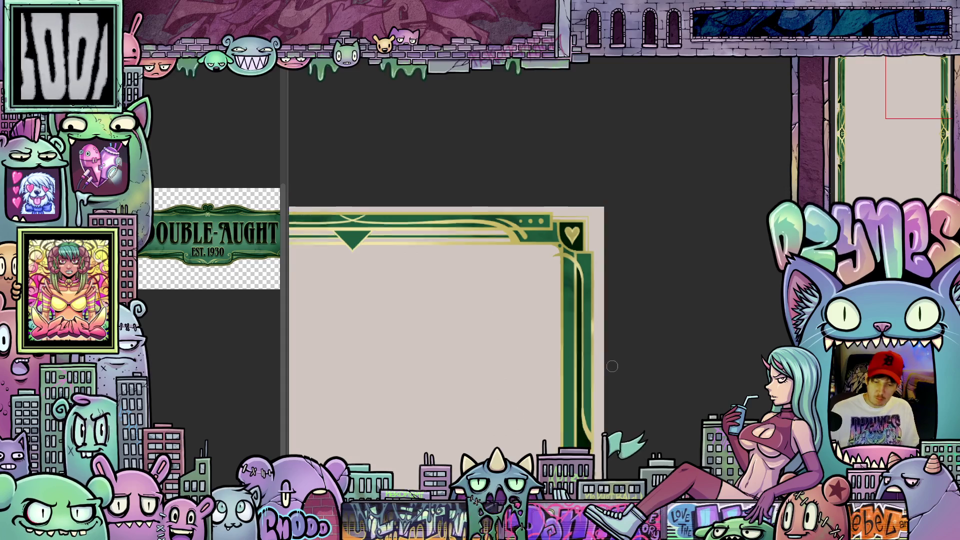
scroll(599, 329, down, 3)
drag(590, 415, 627, 236)
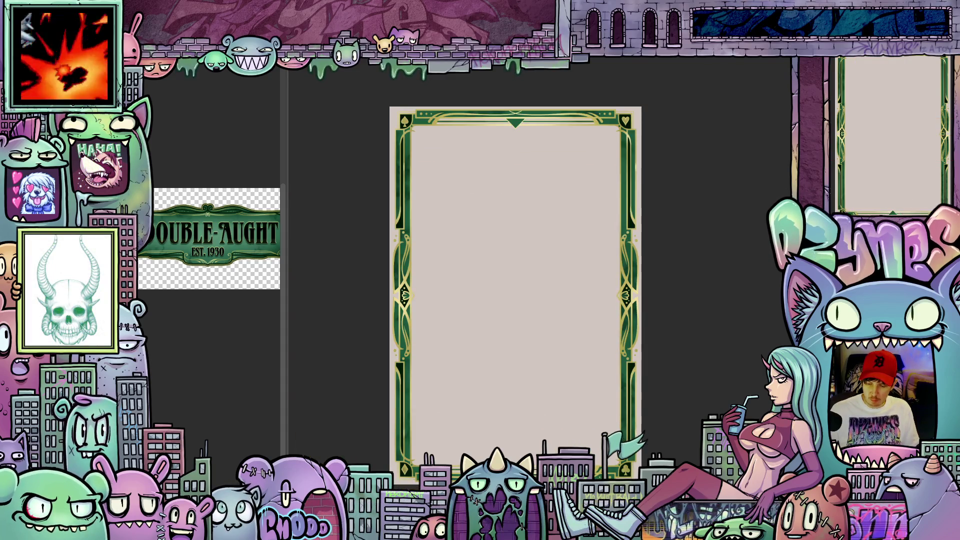
Step: Undo to bring back the dark green vignette interior inside the card
key(ctrl+z)
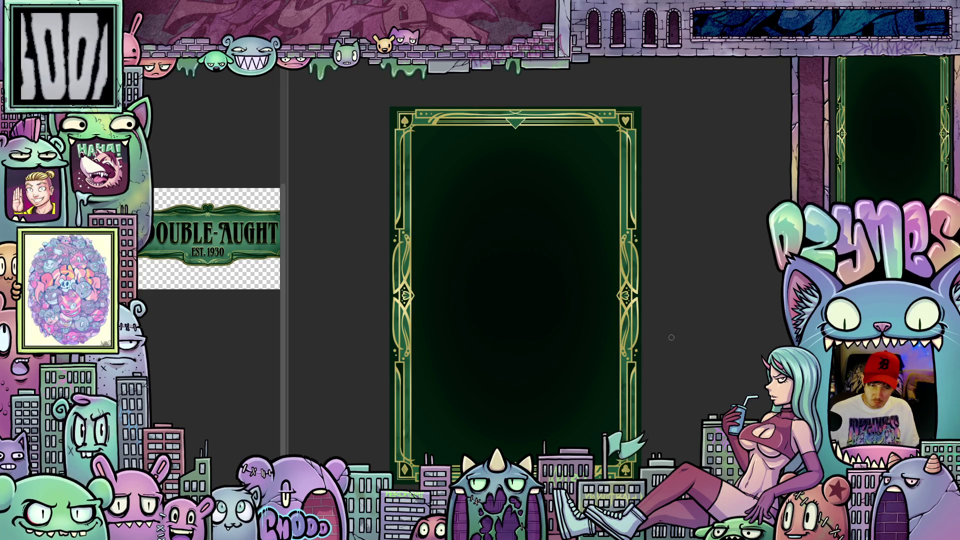
scroll(669, 313, down, 4)
scroll(671, 358, up, 2)
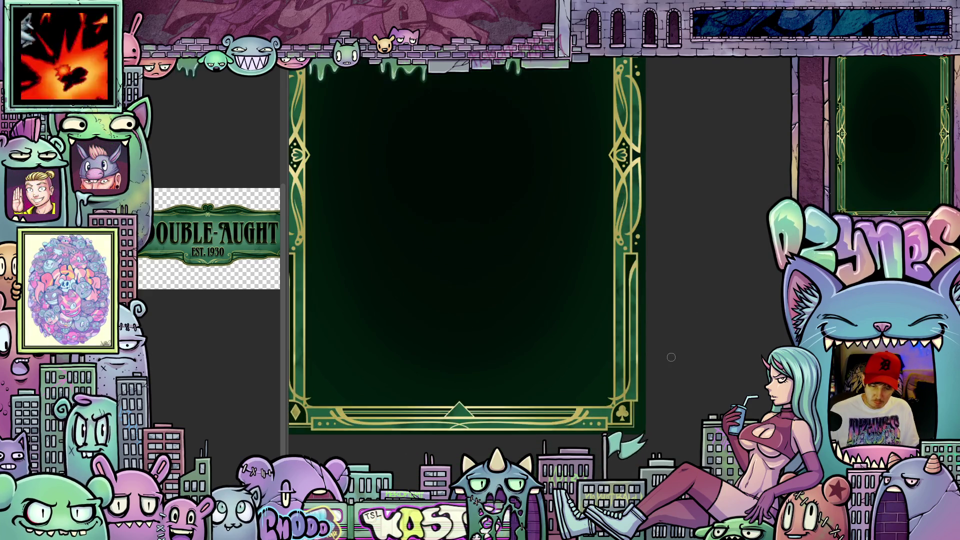
scroll(618, 422, down, 2)
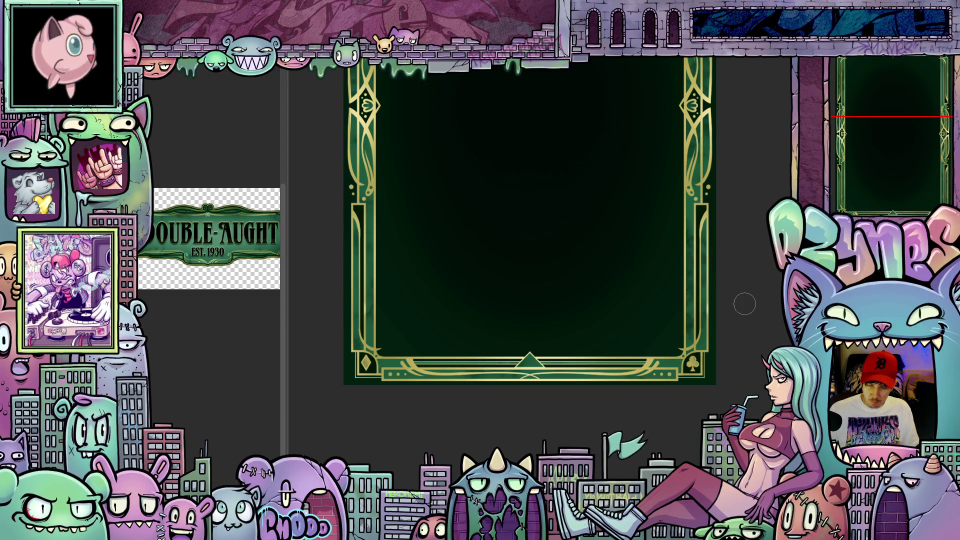
scroll(744, 304, down, 5)
scroll(690, 165, up, 5)
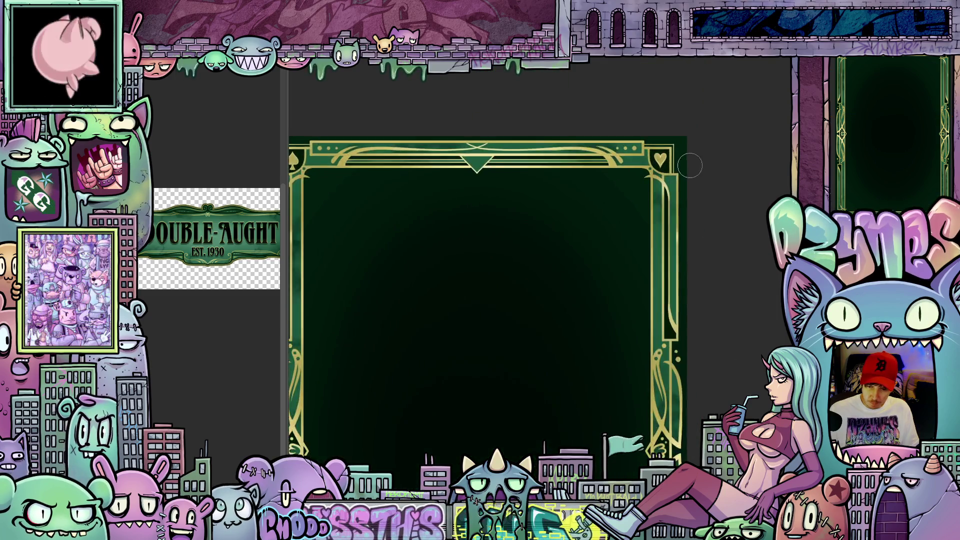
scroll(690, 166, up, 3)
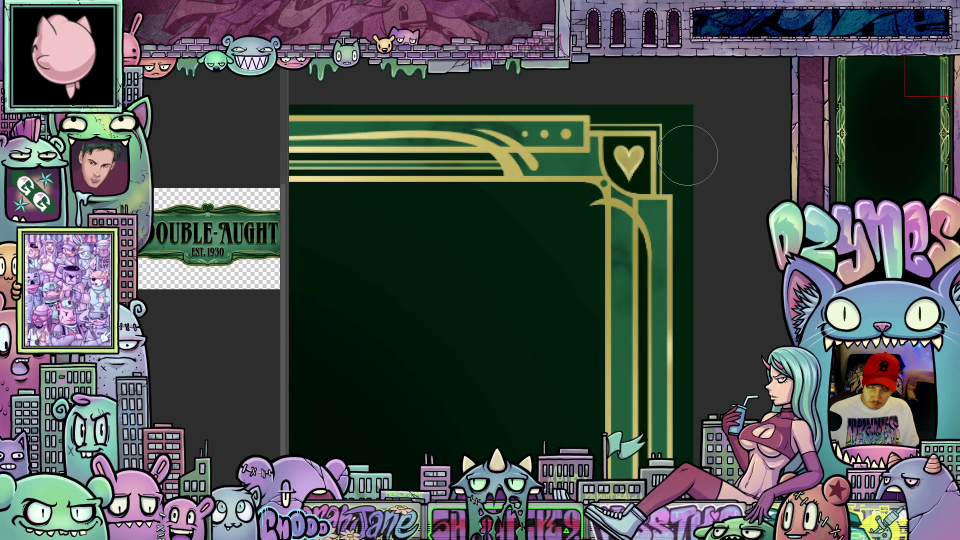
scroll(730, 215, down, 1)
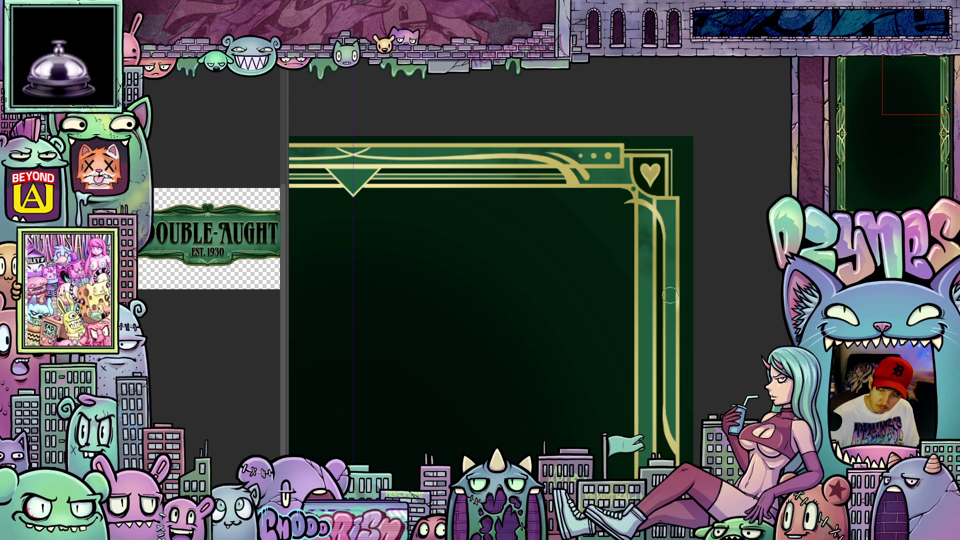
Step: Fit the whole card frame in view with Ctrl+0 and adjust its framing
key(ctrl+0)
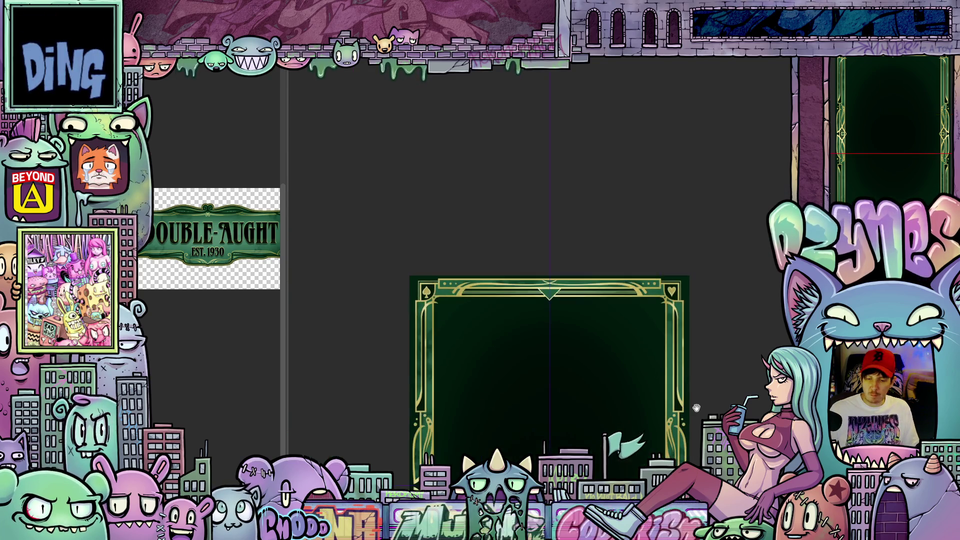
drag(713, 240, 723, 219)
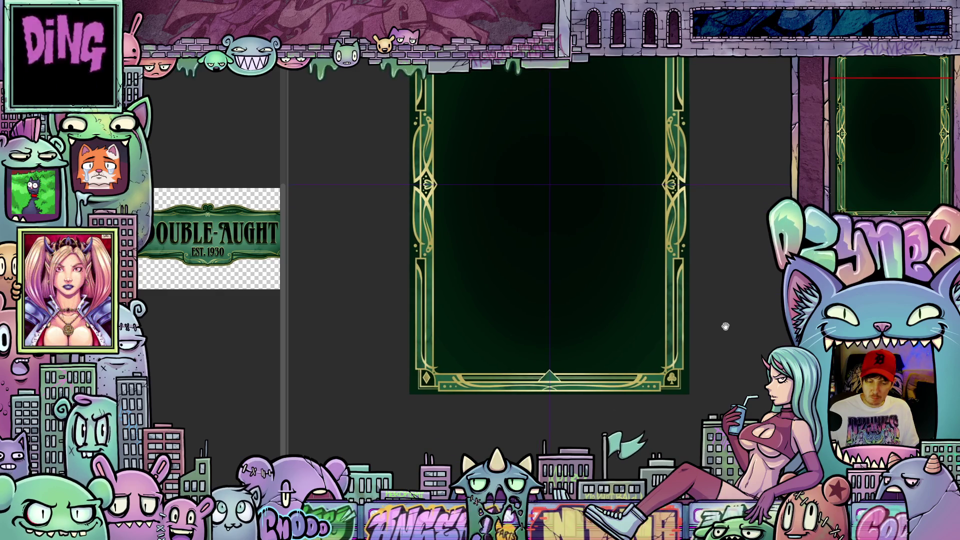
scroll(674, 391, up, 5)
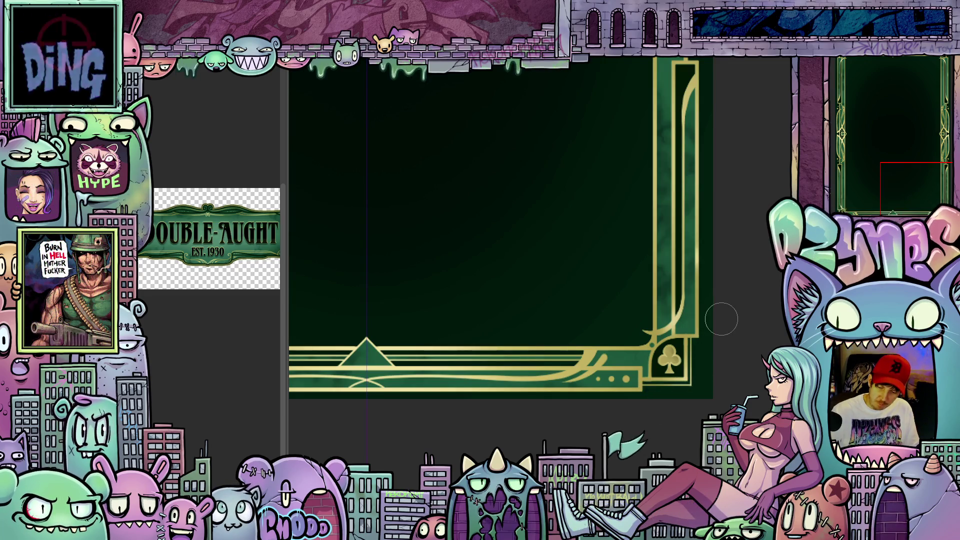
scroll(721, 318, down, 3)
drag(615, 275, 627, 369)
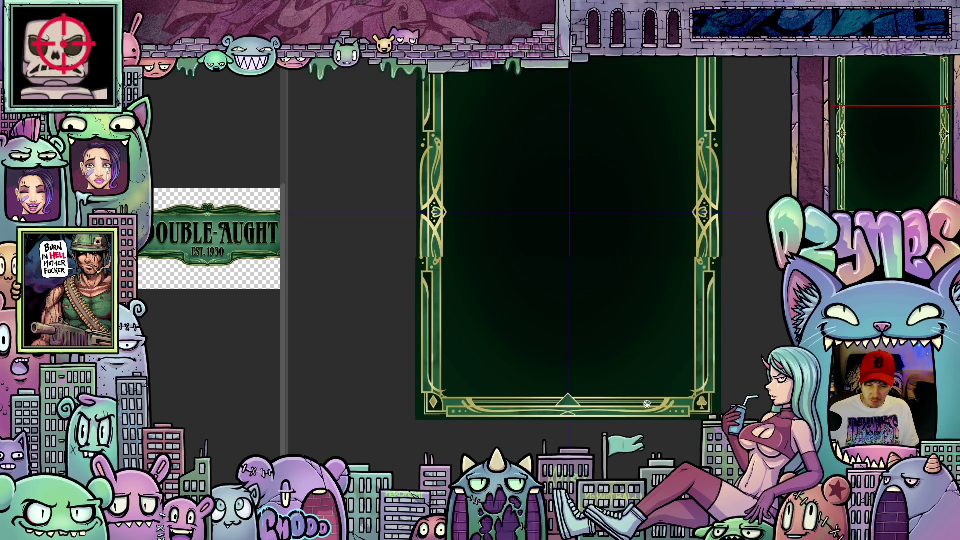
scroll(547, 364, up, 5)
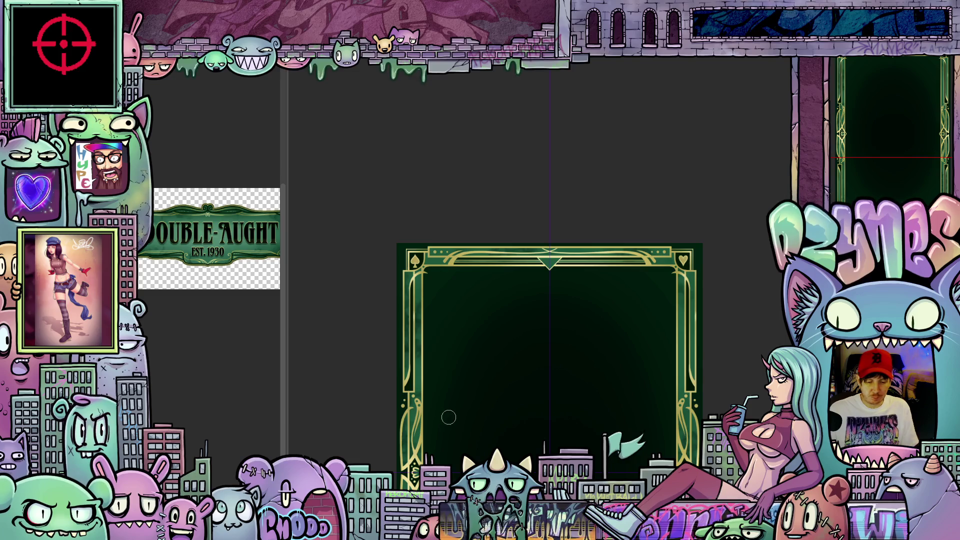
mouse_move(472, 442)
mouse_down()
mouse_move(455, 329)
mouse_move(460, 336)
mouse_up()
scroll(413, 296, up, 2)
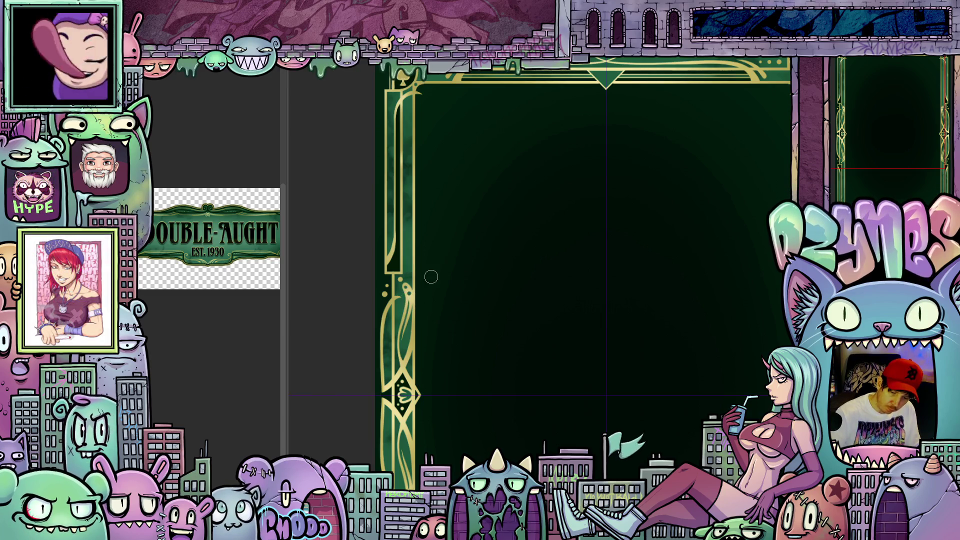
scroll(480, 274, down, 2)
scroll(503, 292, down, 1)
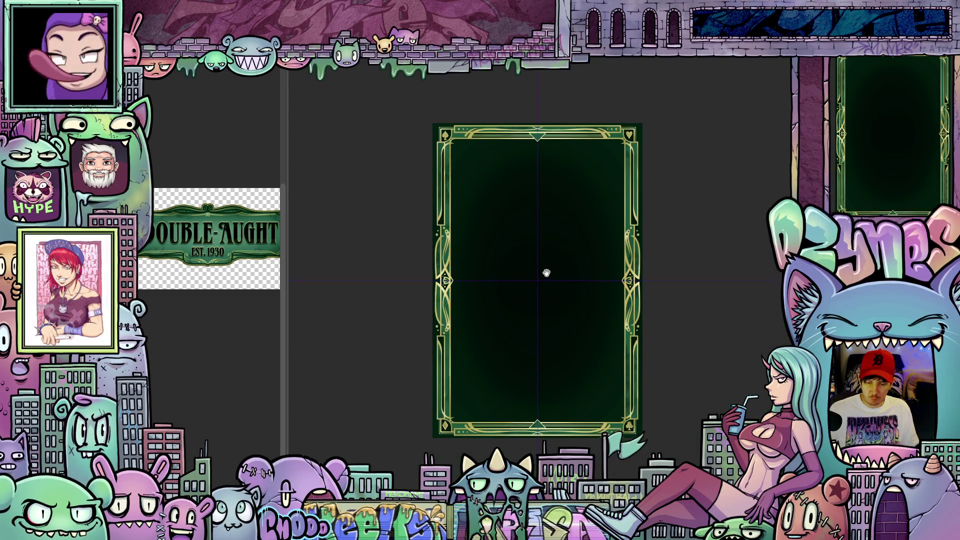
scroll(562, 278, up, 1)
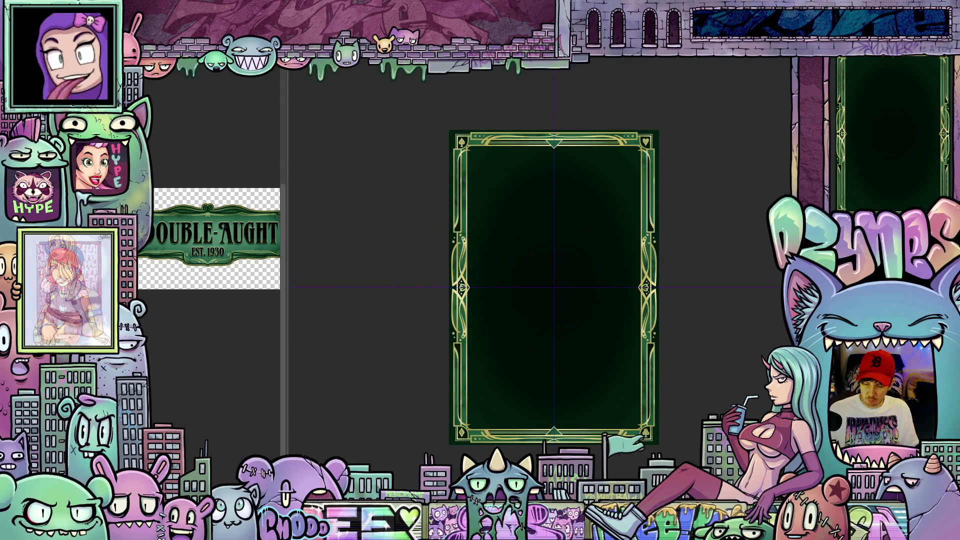
scroll(723, 385, up, 1)
scroll(723, 386, up, 2)
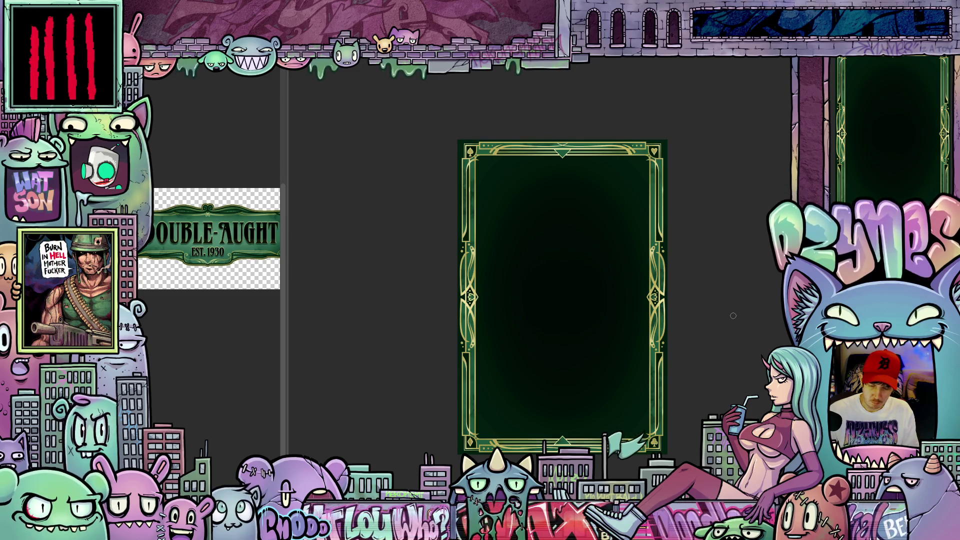
Step: Fill the empty margin around the green card frame with light beige
drag(708, 317, 765, 264)
scroll(768, 263, down, 2)
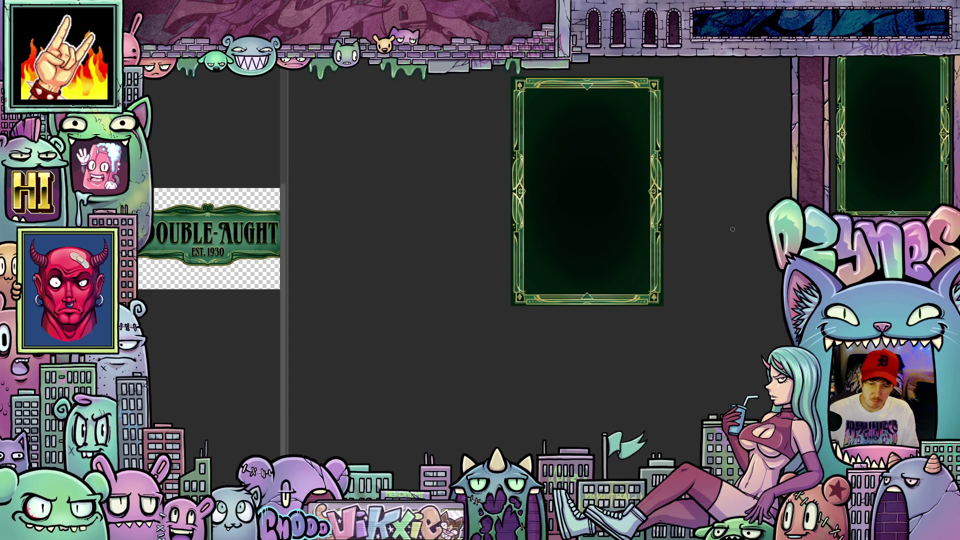
key(ctrl+plus)
drag(722, 216, 735, 317)
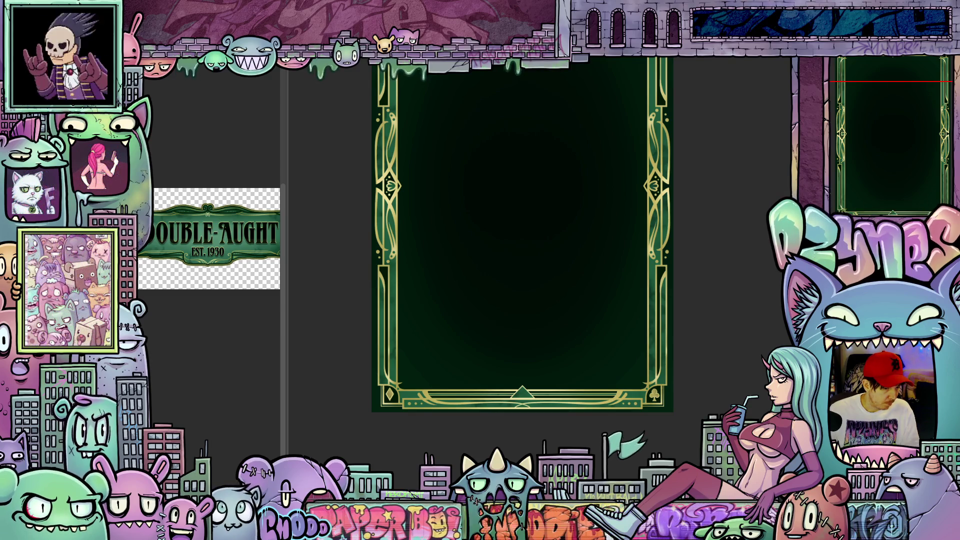
click(674, 399)
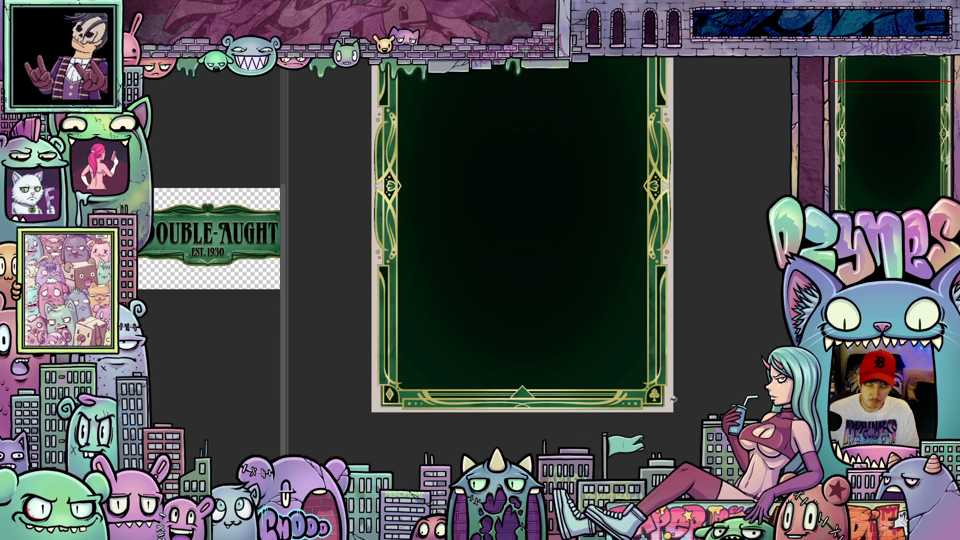
scroll(674, 398, up, 5)
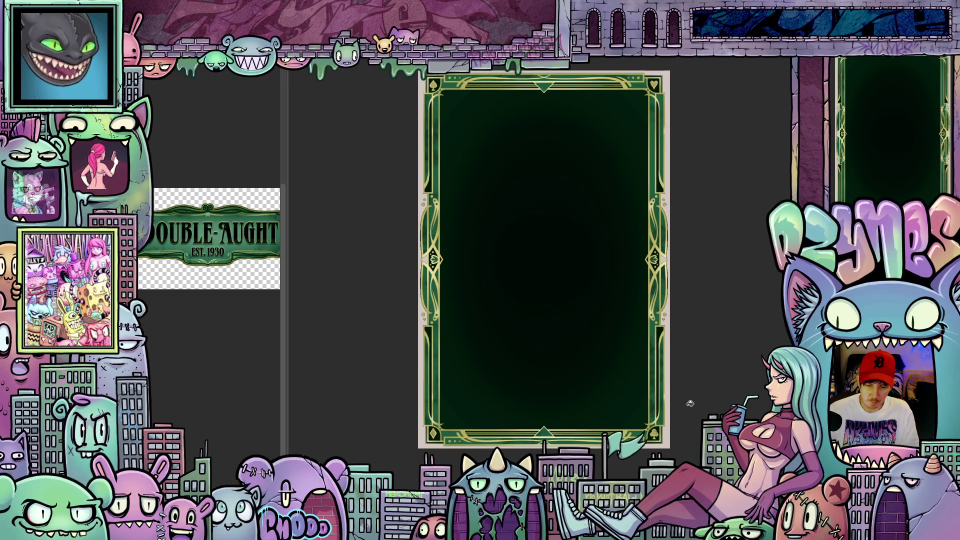
scroll(683, 399, up, 3)
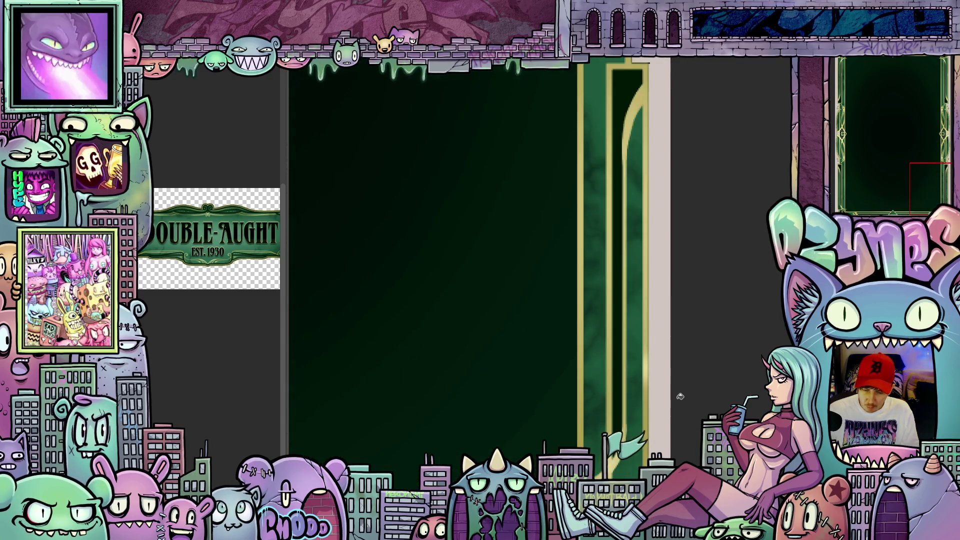
scroll(694, 381, down, 1)
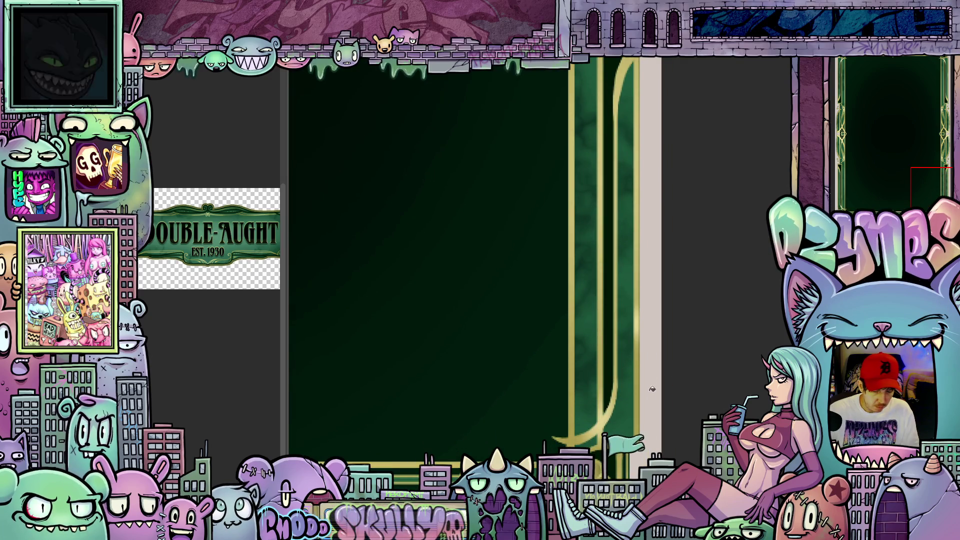
scroll(653, 387, up, 3)
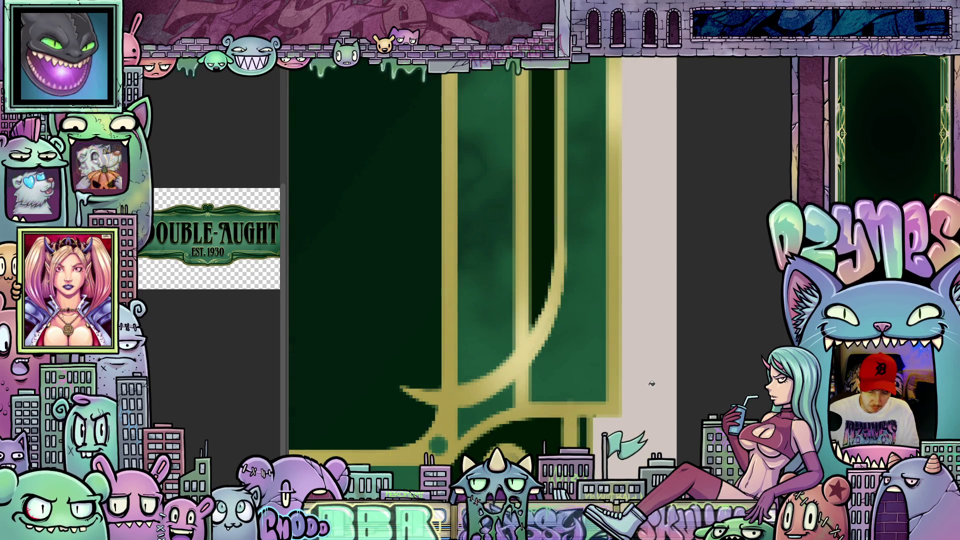
scroll(651, 383, down, 4)
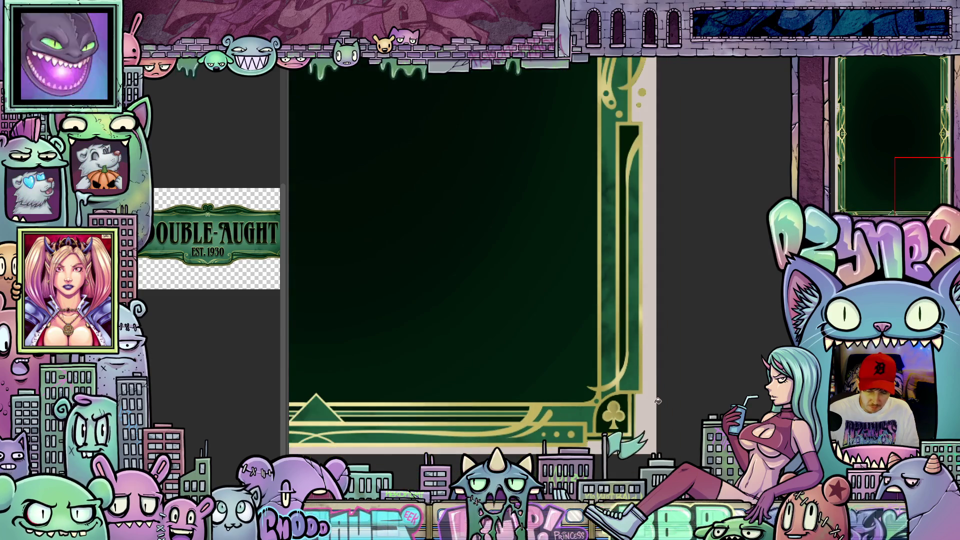
scroll(667, 300, up, 3)
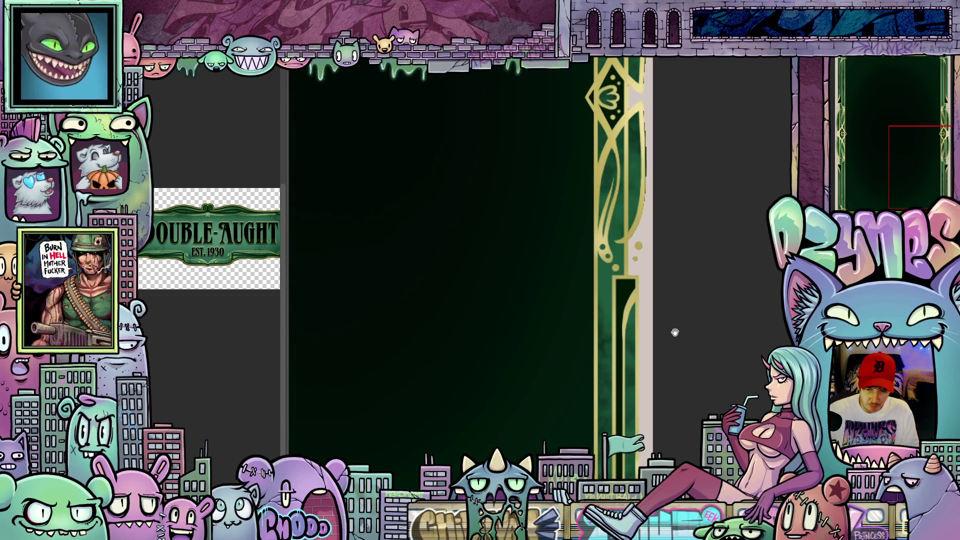
drag(675, 333, 664, 379)
scroll(605, 297, up, 4)
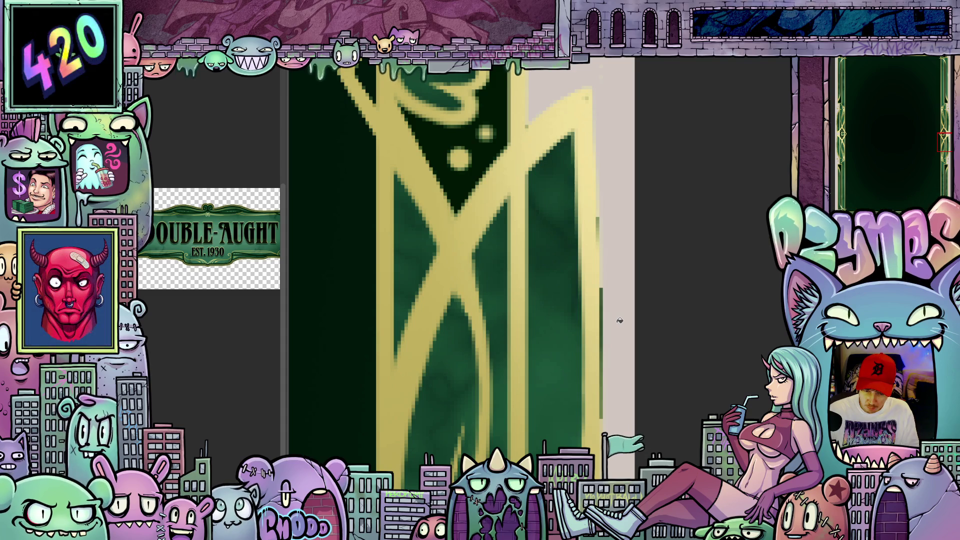
scroll(620, 320, down, 5)
mouse_move(648, 431)
mouse_down()
mouse_move(671, 227)
mouse_move(679, 358)
mouse_move(671, 334)
mouse_up()
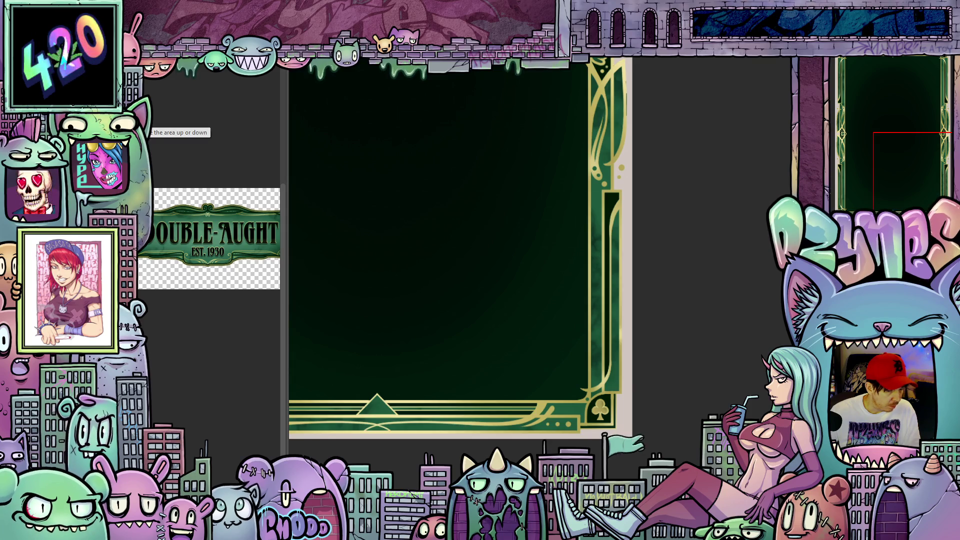
scroll(627, 413, up, 3)
scroll(628, 412, down, 3)
scroll(682, 309, up, 3)
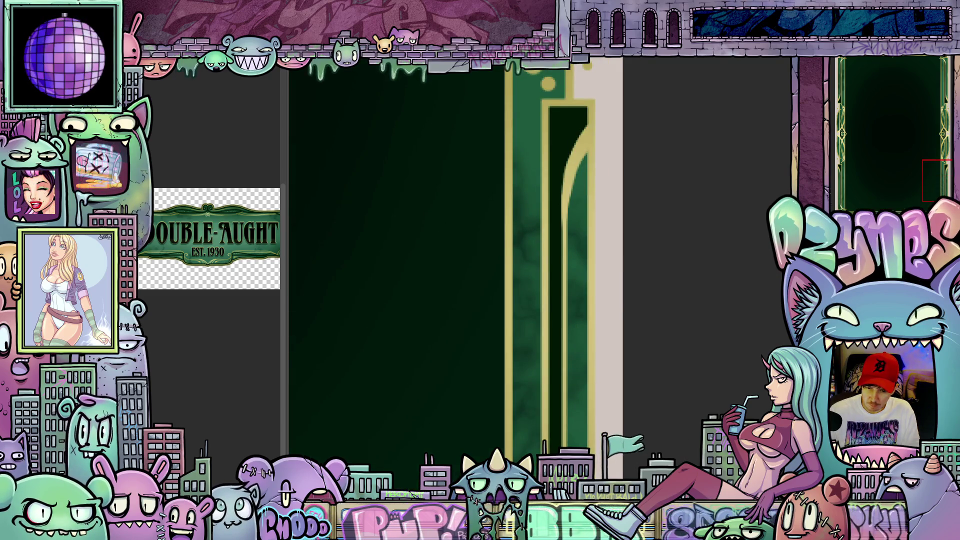
scroll(540, 261, up, 3)
scroll(687, 300, up, 5)
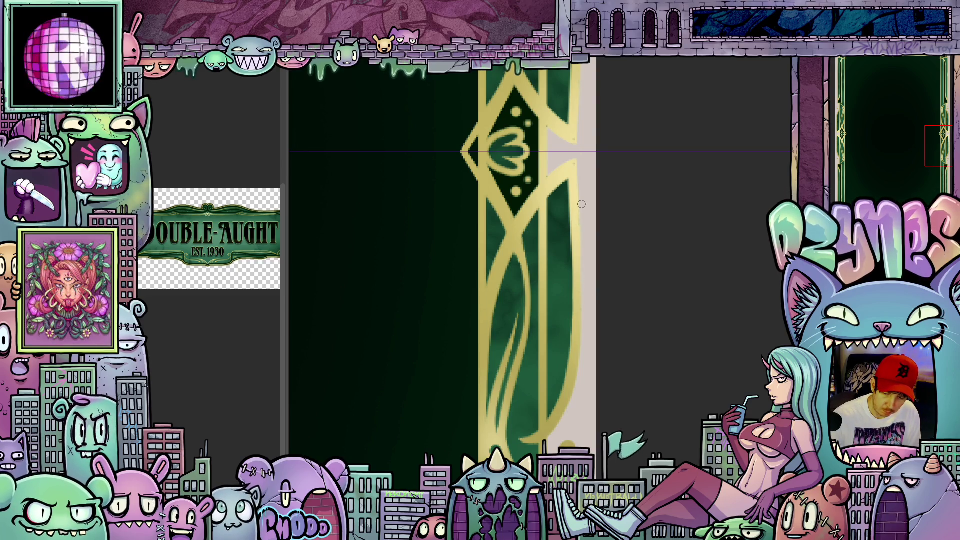
scroll(586, 287, up, 2)
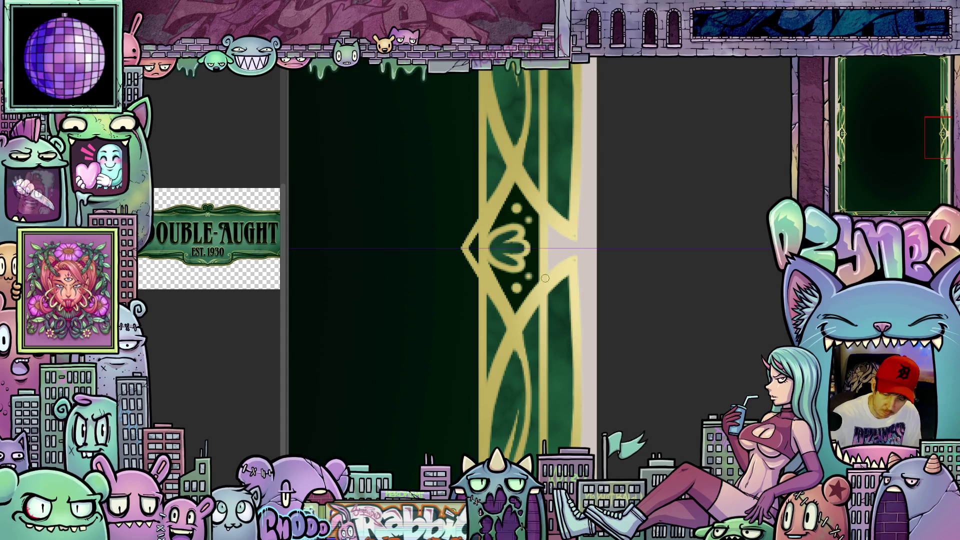
mouse_move(550, 234)
mouse_down()
mouse_move(610, 319)
mouse_move(629, 272)
mouse_move(634, 411)
mouse_move(635, 360)
mouse_move(620, 326)
mouse_move(649, 278)
mouse_move(615, 350)
mouse_move(575, 350)
mouse_move(519, 382)
mouse_move(692, 284)
mouse_move(654, 250)
mouse_move(656, 280)
mouse_move(649, 271)
mouse_up()
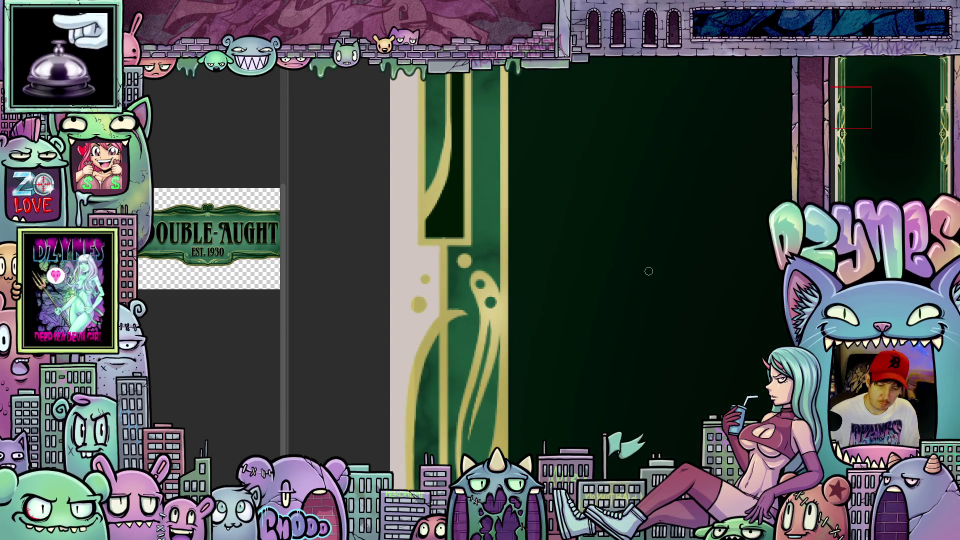
key(ctrl+0)
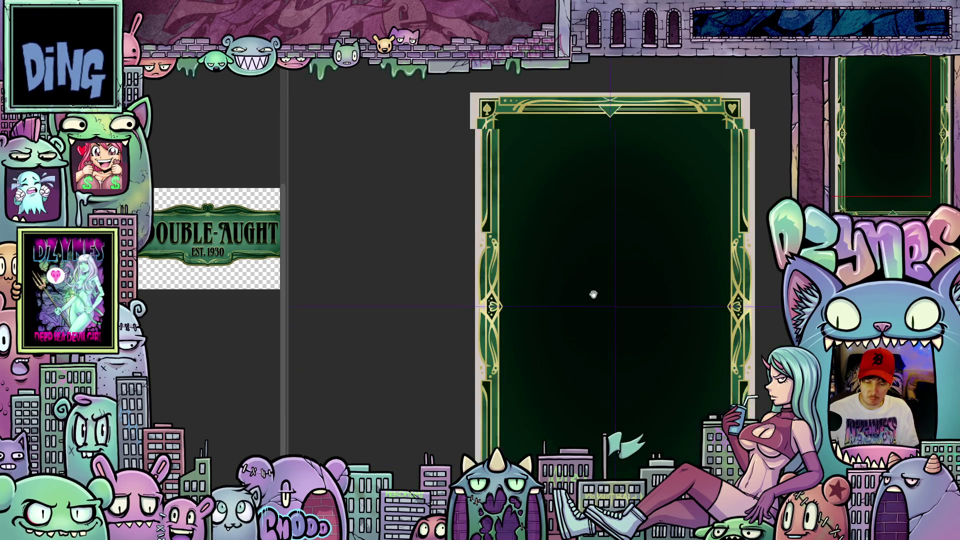
Step: Zoom in on the whole card frame and hide the side panels to widen the canvas
scroll(545, 282, down, 2)
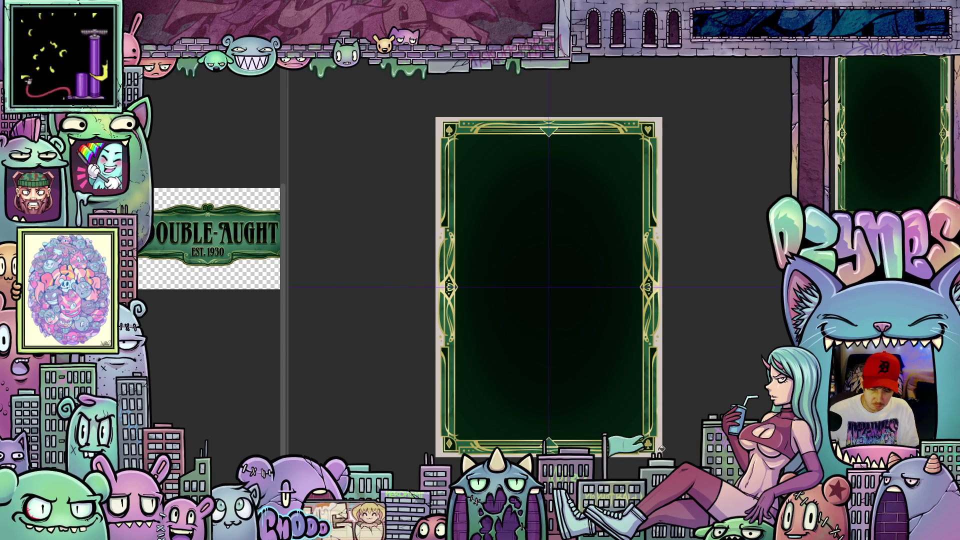
scroll(661, 449, up, 1)
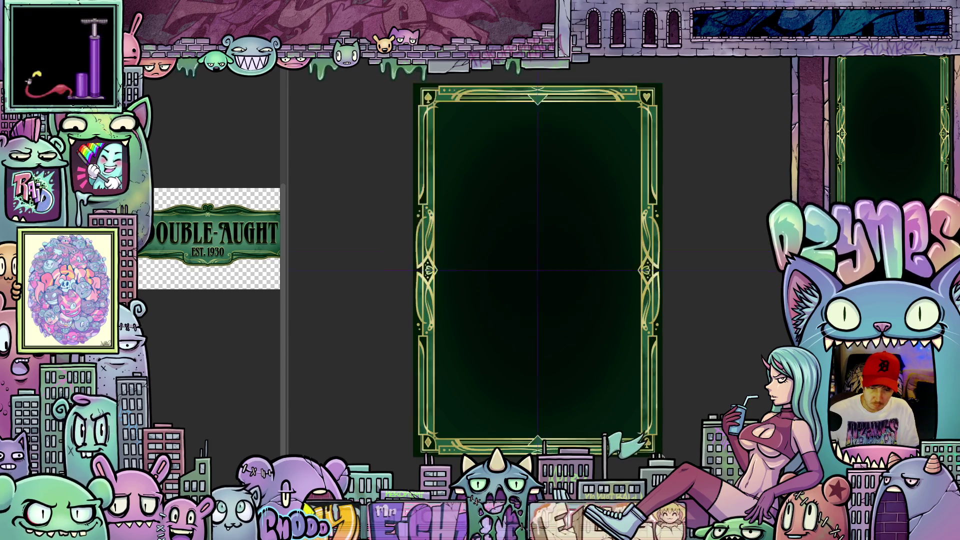
scroll(658, 458, up, 1)
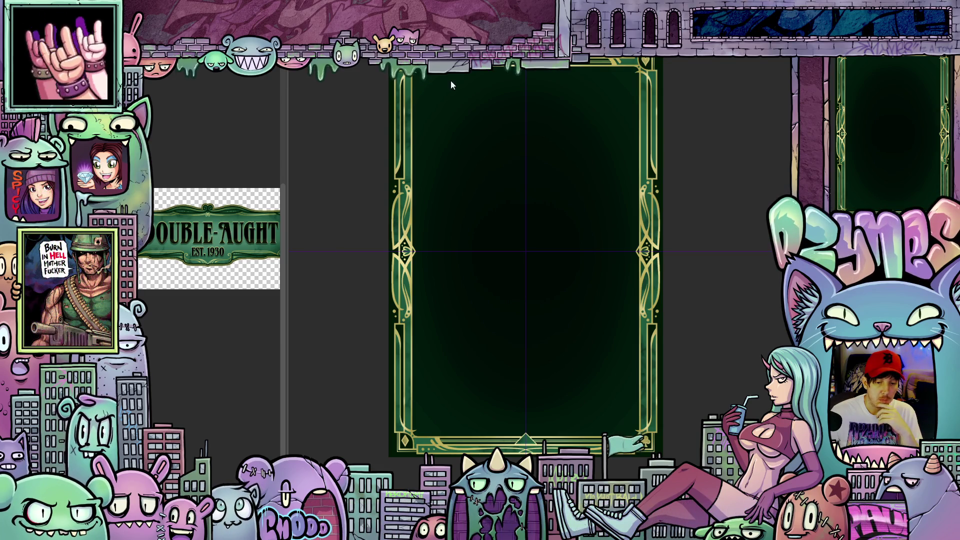
key(Tab)
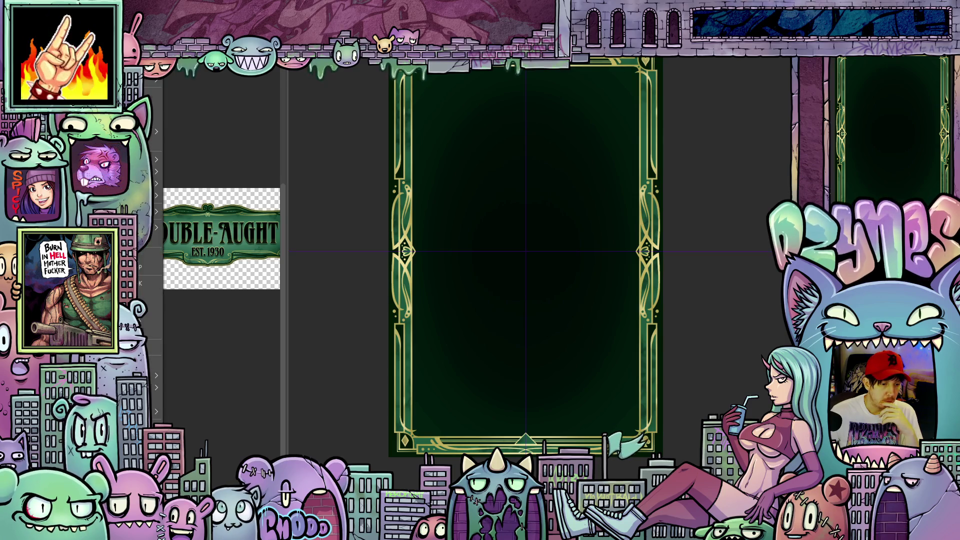
key(Tab)
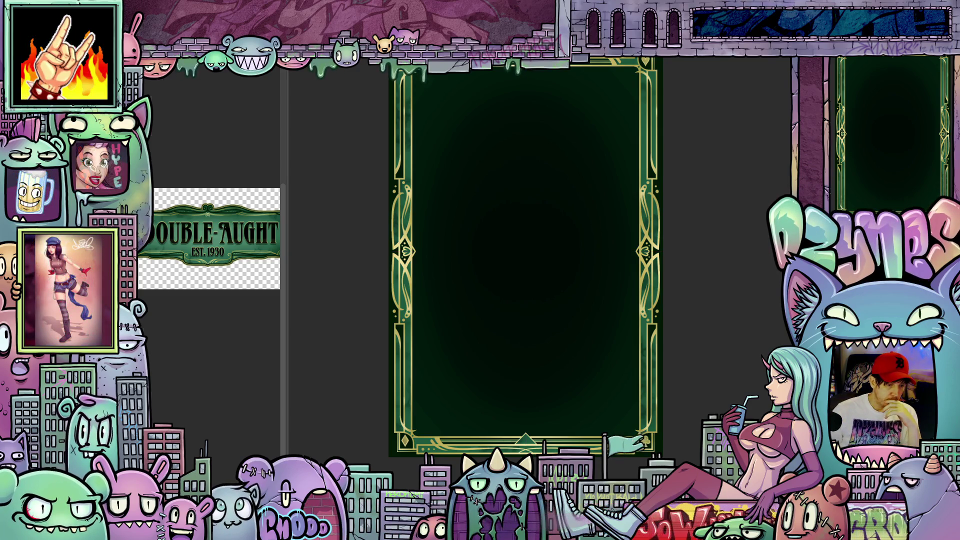
key(Tab)
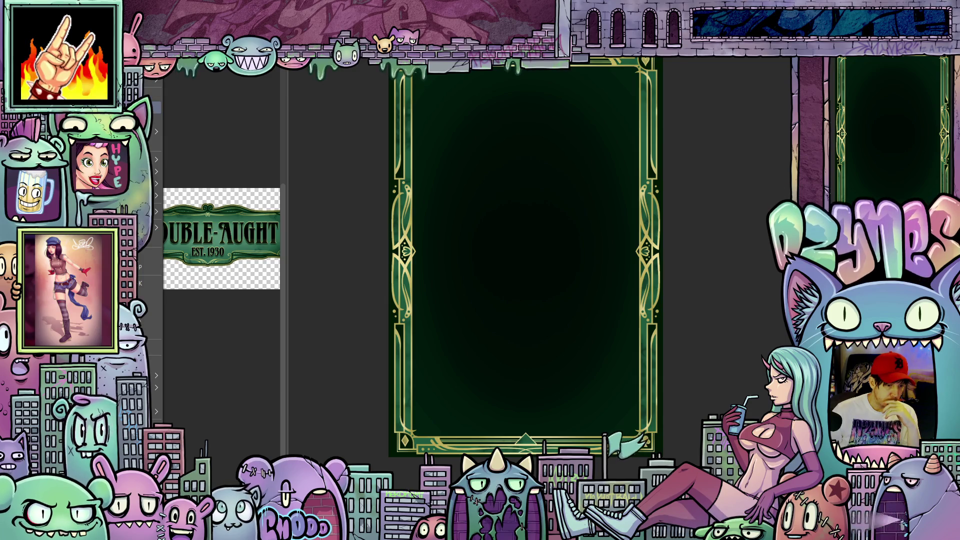
key(Tab)
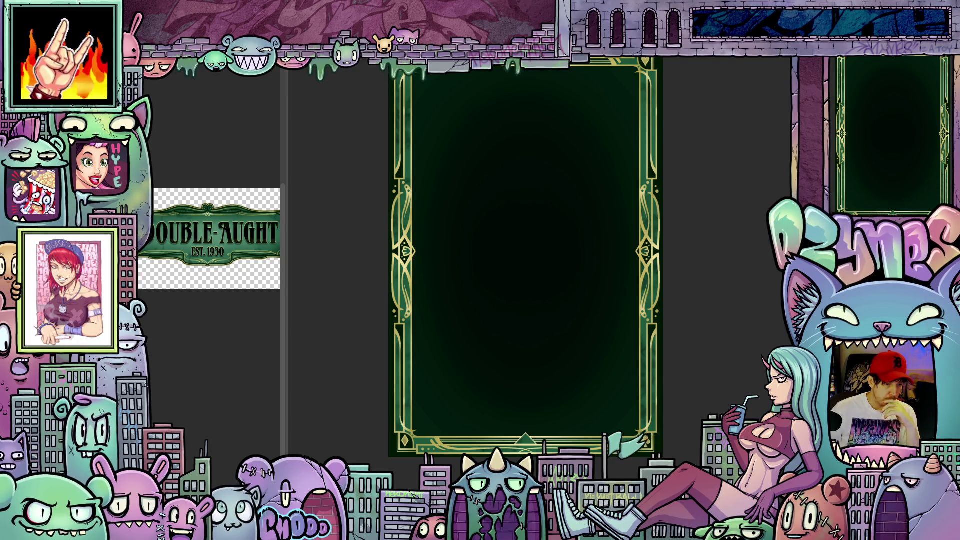
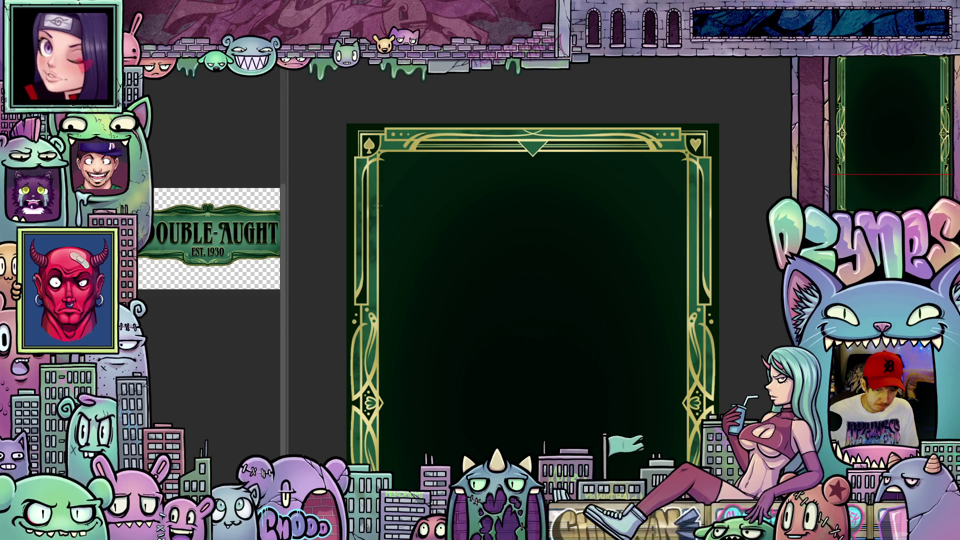
Step: Draw a straight gold line across the card's top and start a text box in the header
drag(411, 204, 689, 205)
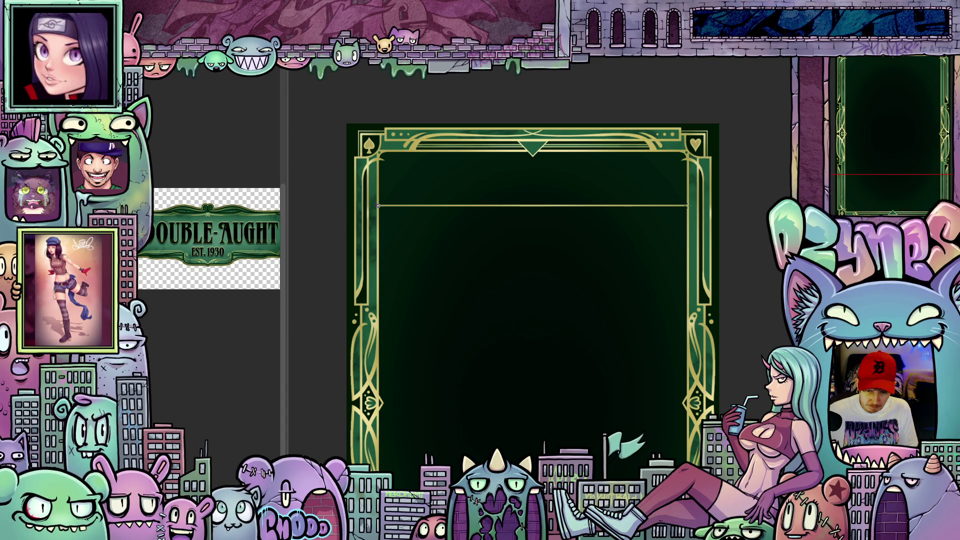
scroll(592, 273, down, 3)
drag(560, 268, 546, 293)
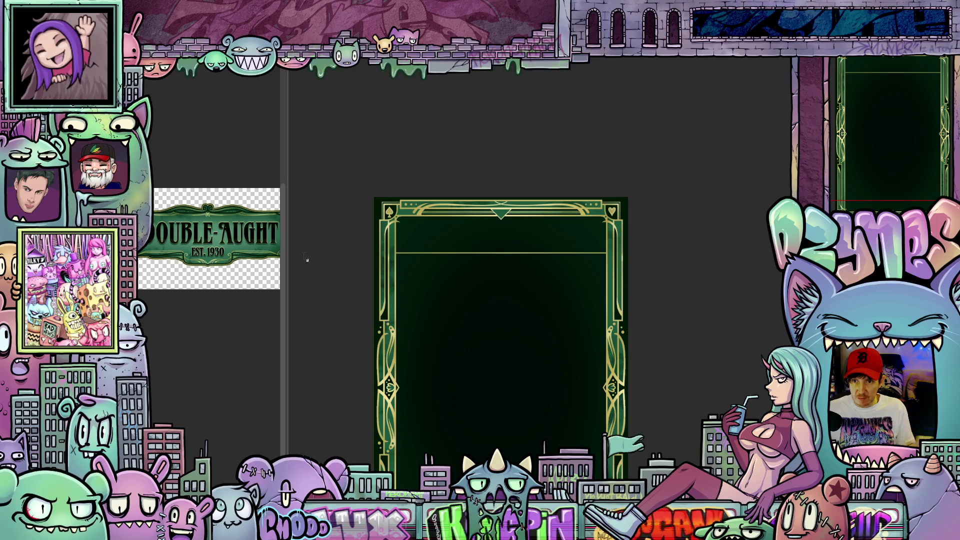
click(501, 238)
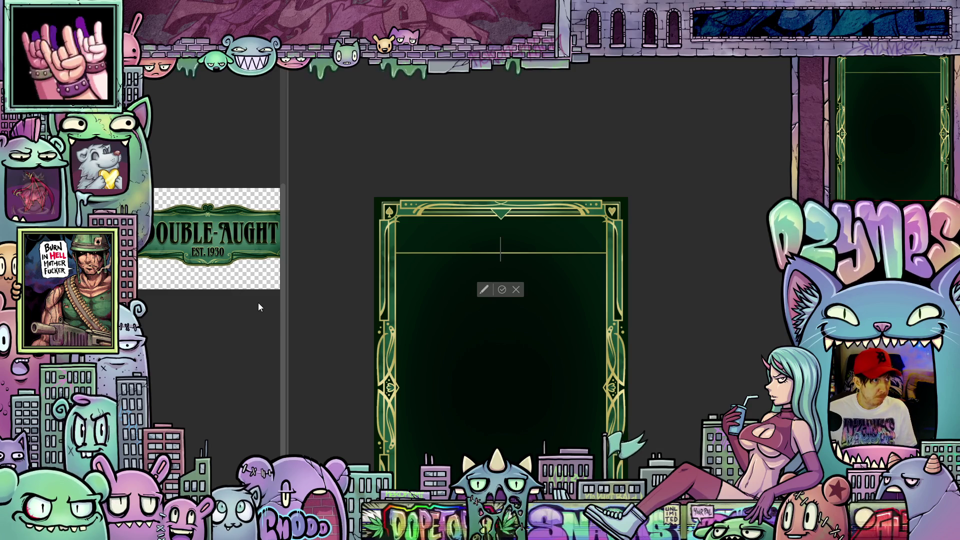
Step: Type 'DOUBLE AUGHT' as the title's first line and move it to the card's middle
text(P)
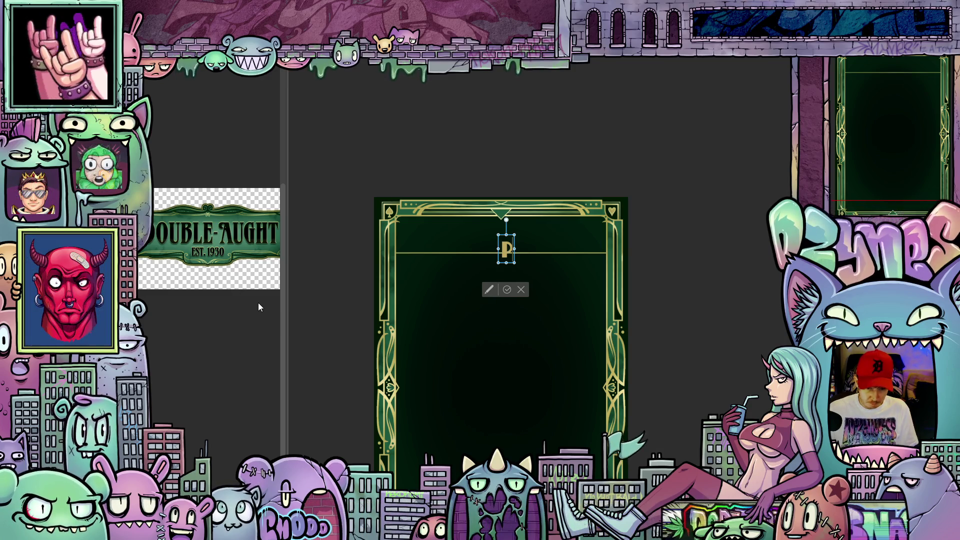
text(LA)
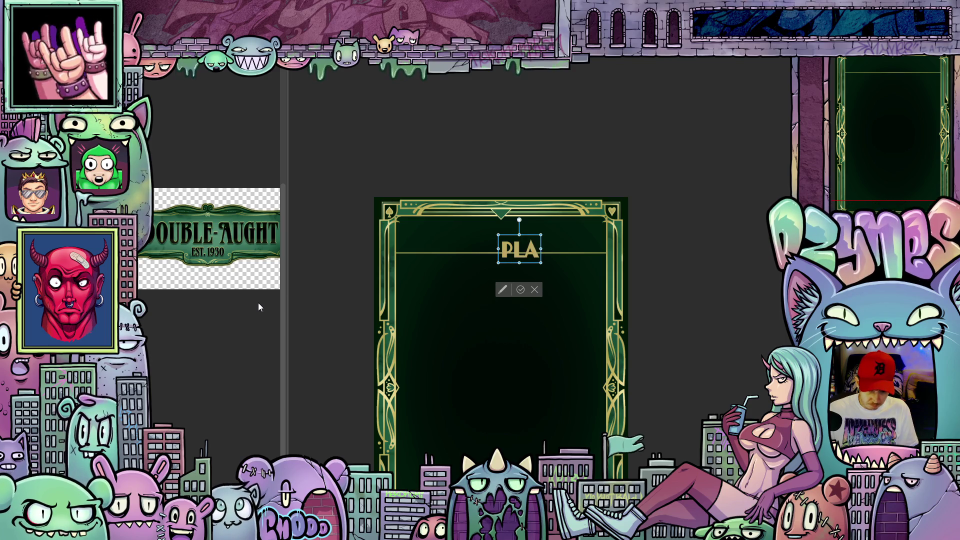
text(YE)
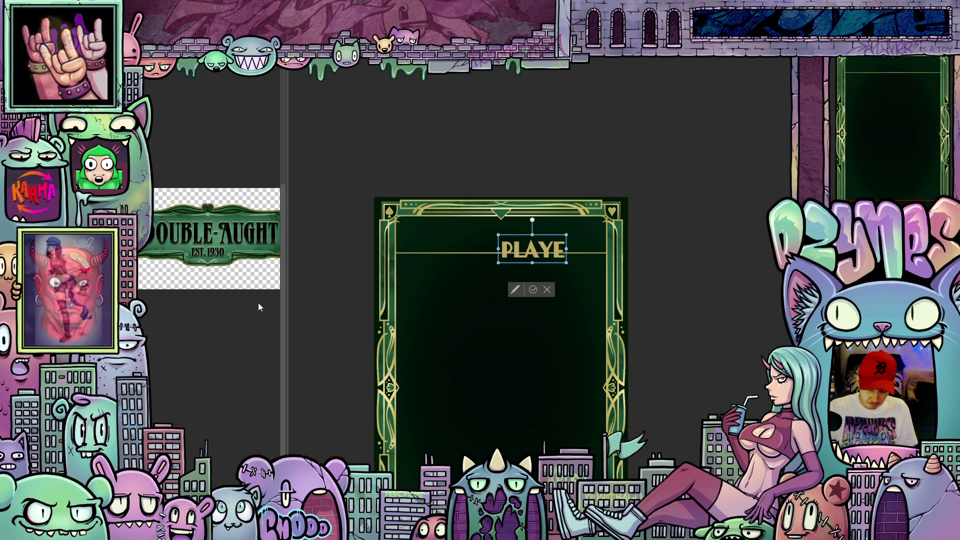
key(BackSpace)
key(BackSpace)
key(BackSpace)
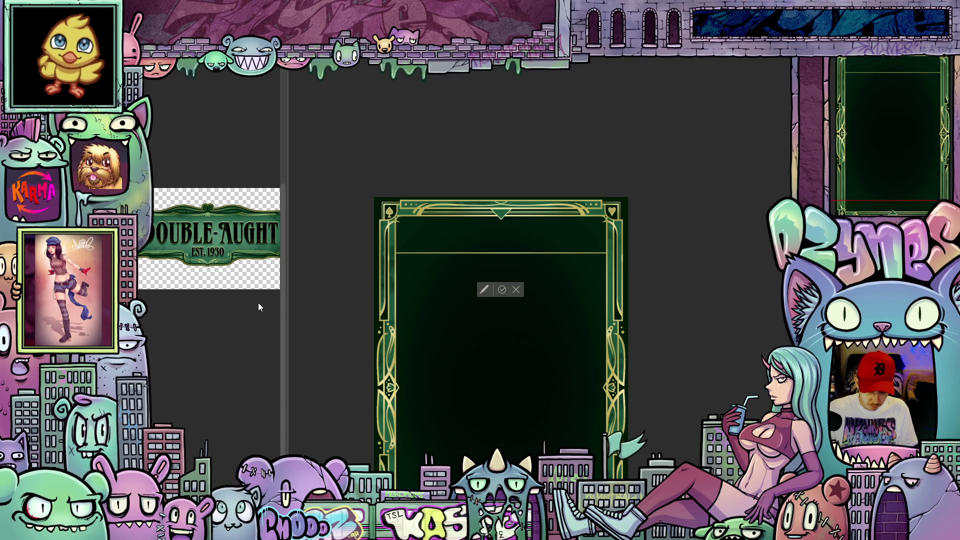
text(DOUBLE)
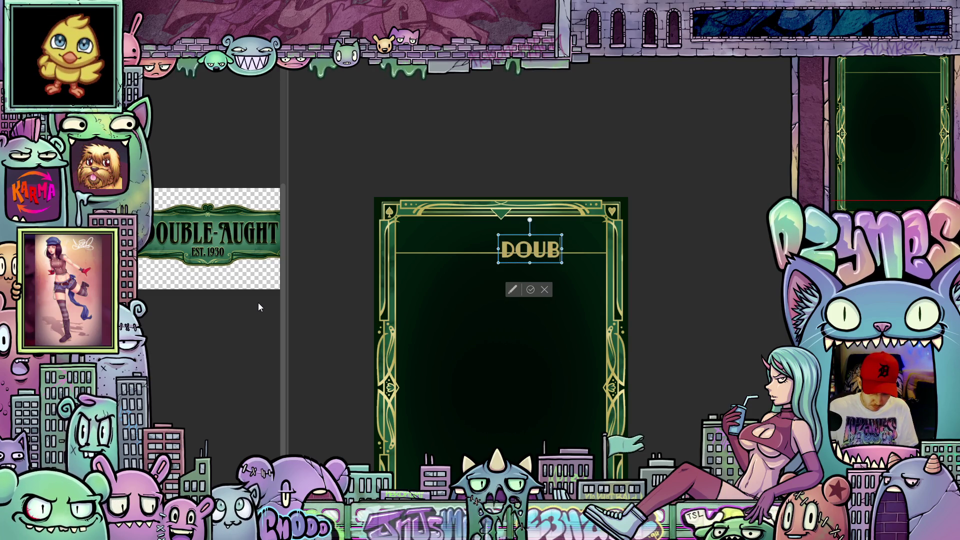
text( AU)
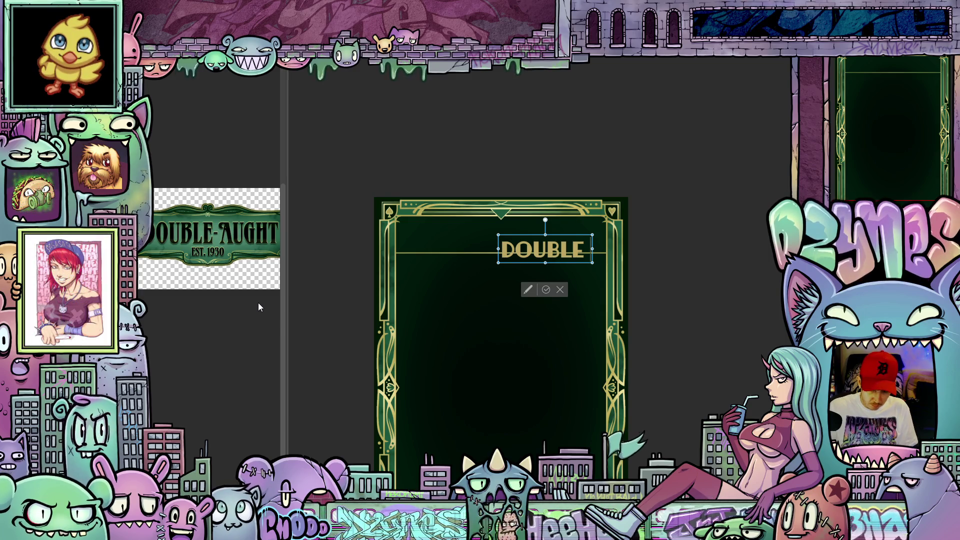
text(GHT)
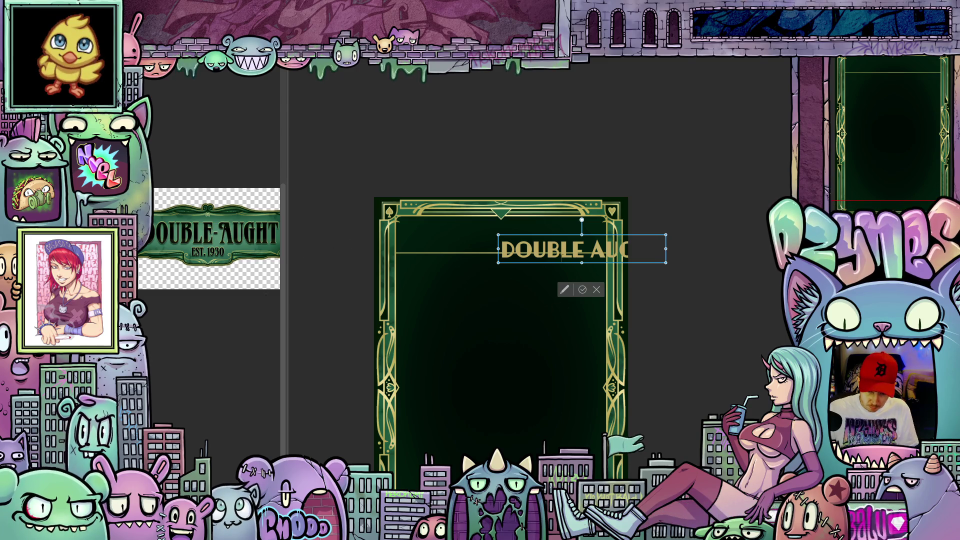
drag(564, 265, 483, 327)
key(BackSpace)
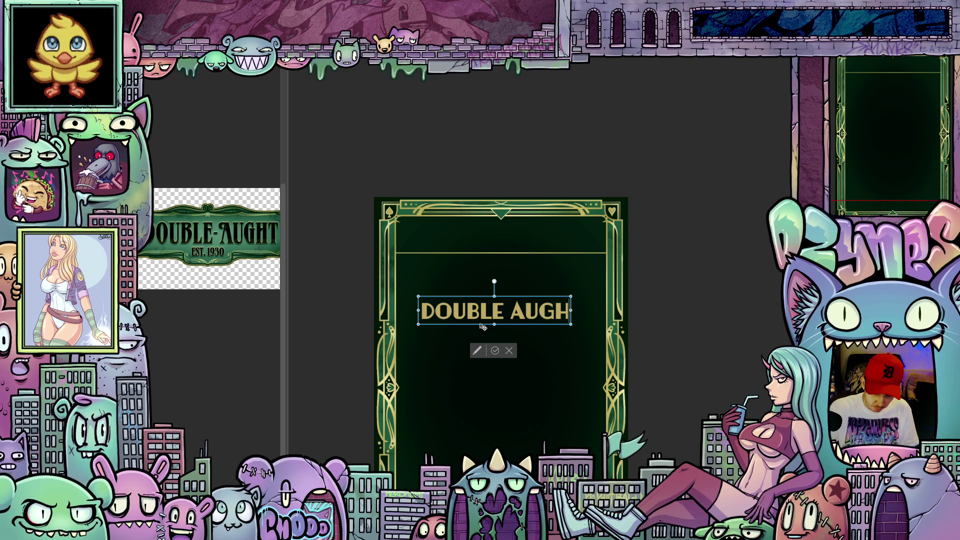
text(T)
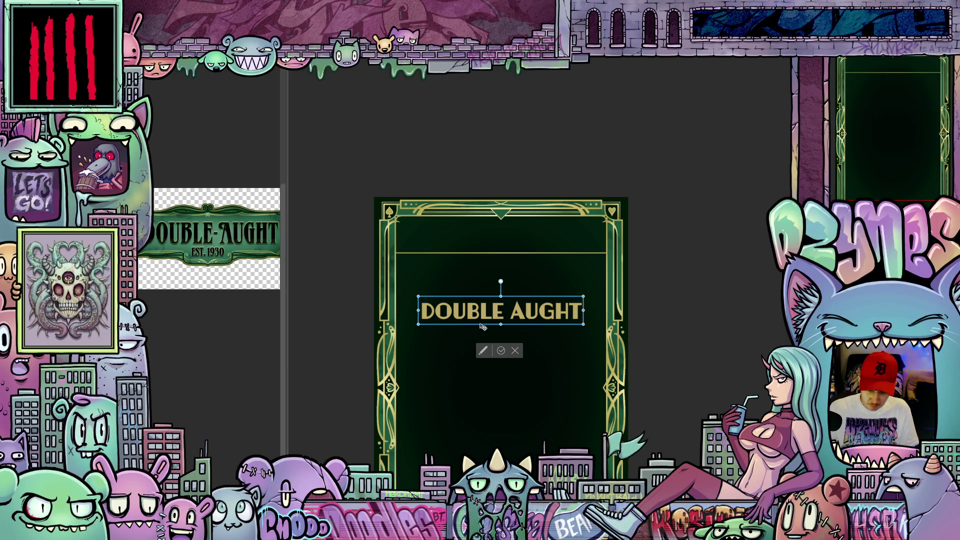
Step: Add 'PLAYERS' as the second title line and reduce the title's font size
key(Return)
text(PLA)
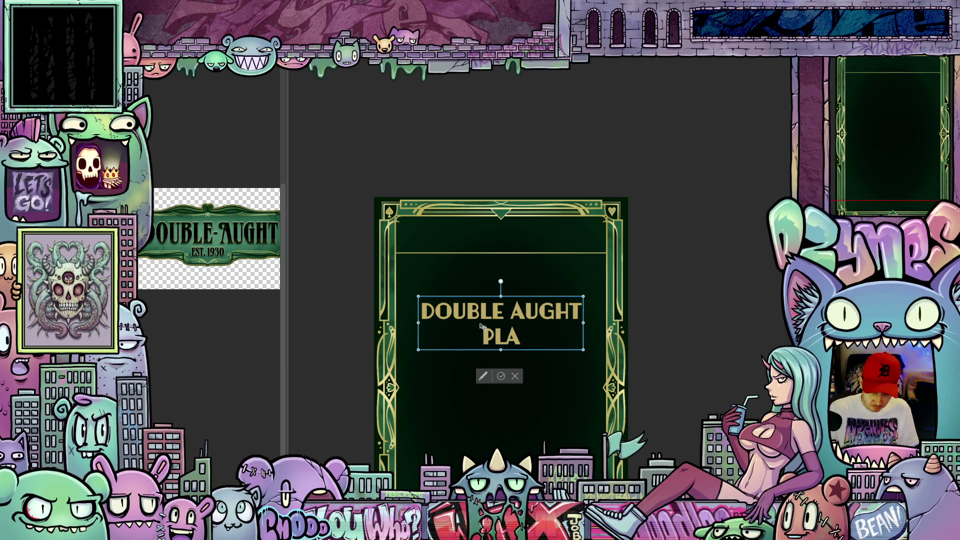
text(YERS)
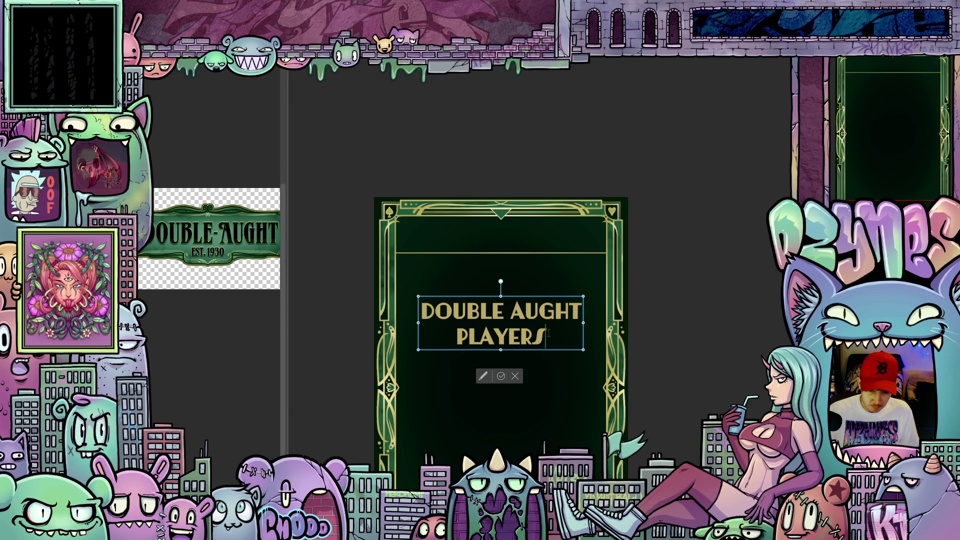
key(ctrl+shift+Left)
key(ctrl+shift+Left)
key(ctrl+shift+Left)
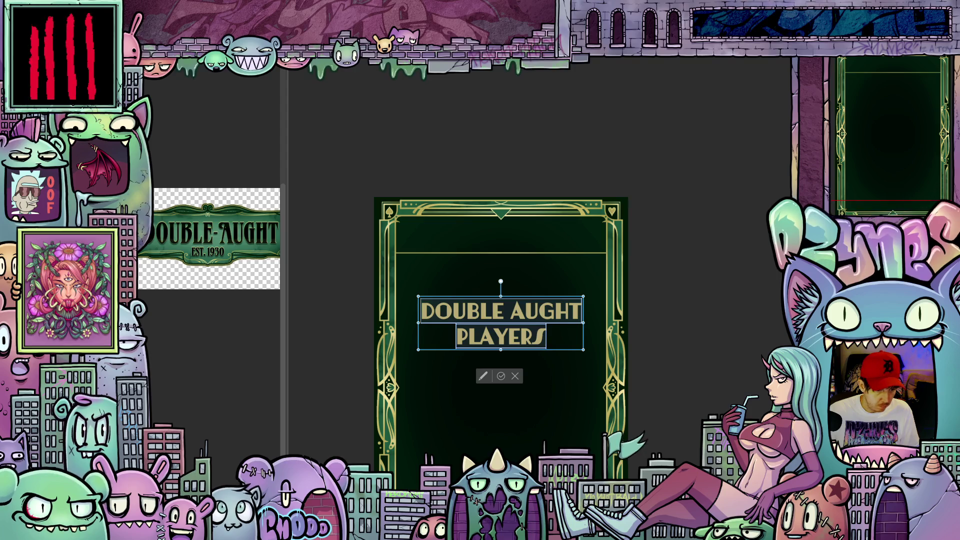
key(ctrl+shift+comma)
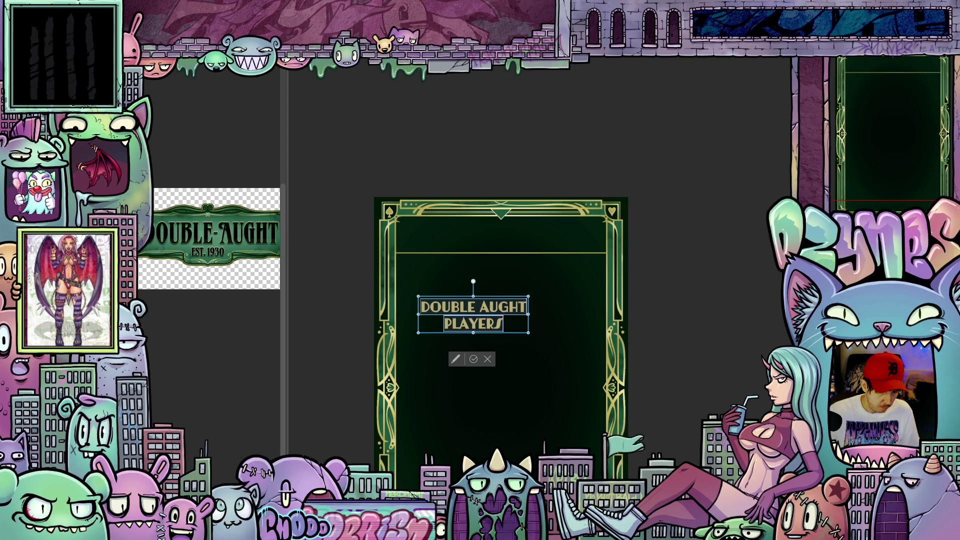
Step: Raise the title size a step, tighten its line spacing twice, and move it into the header band
key(ctrl+shift+period)
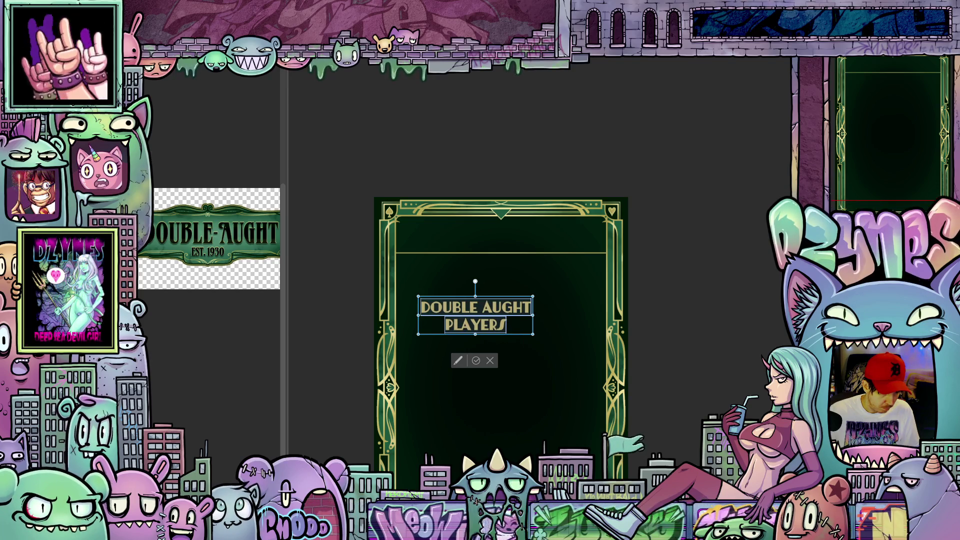
key(alt+Up)
key(alt+Up)
key(alt+Up)
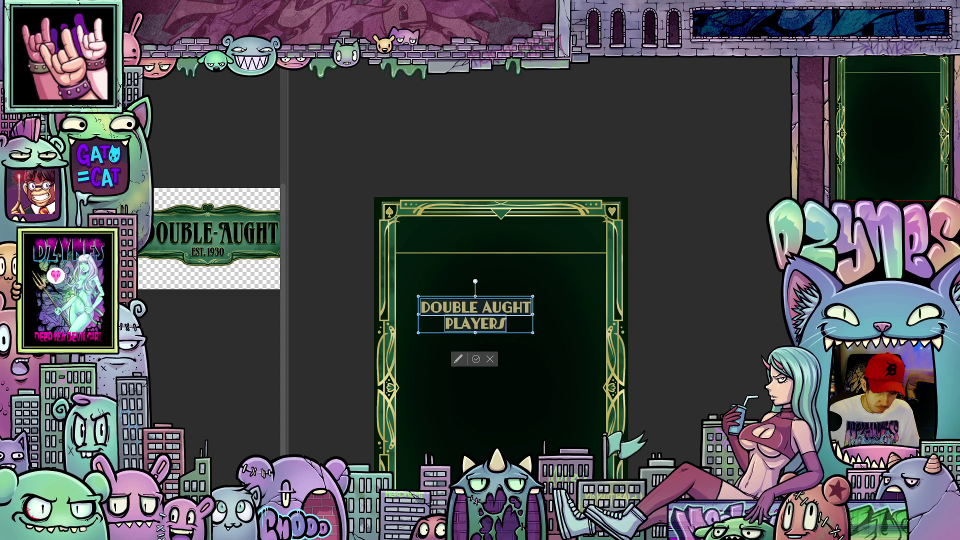
key(alt+Up)
key(alt+Up)
key(alt+Up)
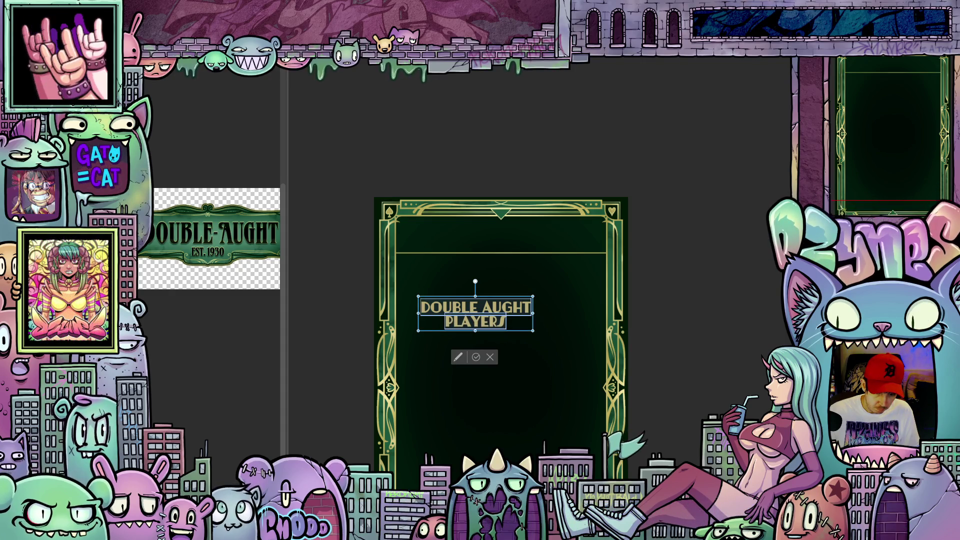
key(ctrl+plus)
key(ctrl+plus)
key(ctrl+plus)
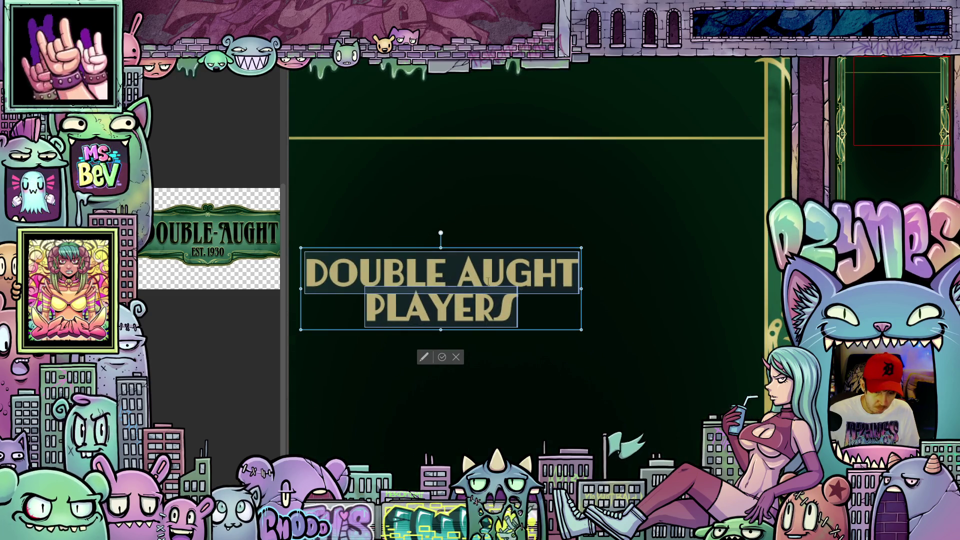
key(ctrl+minus)
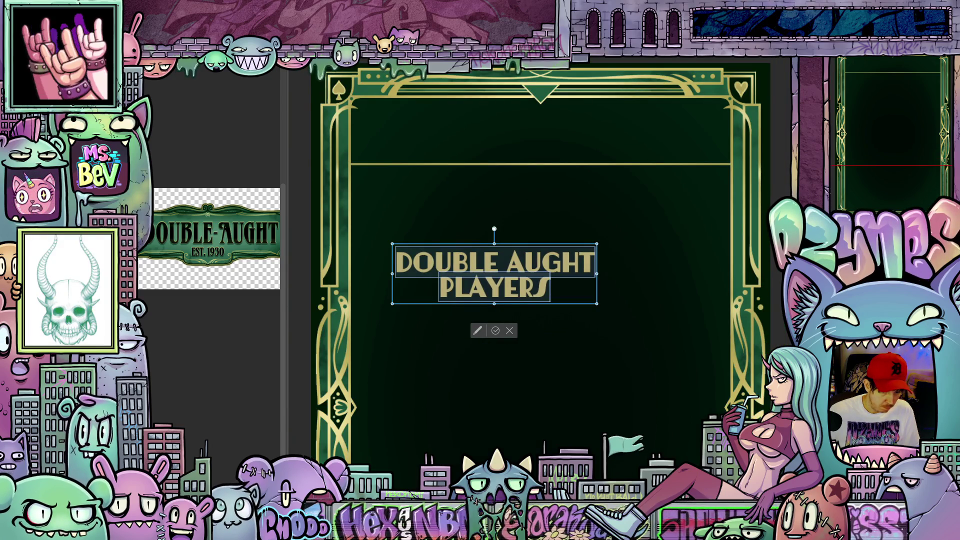
drag(554, 305, 598, 166)
key(Right)
key(Right)
key(Right)
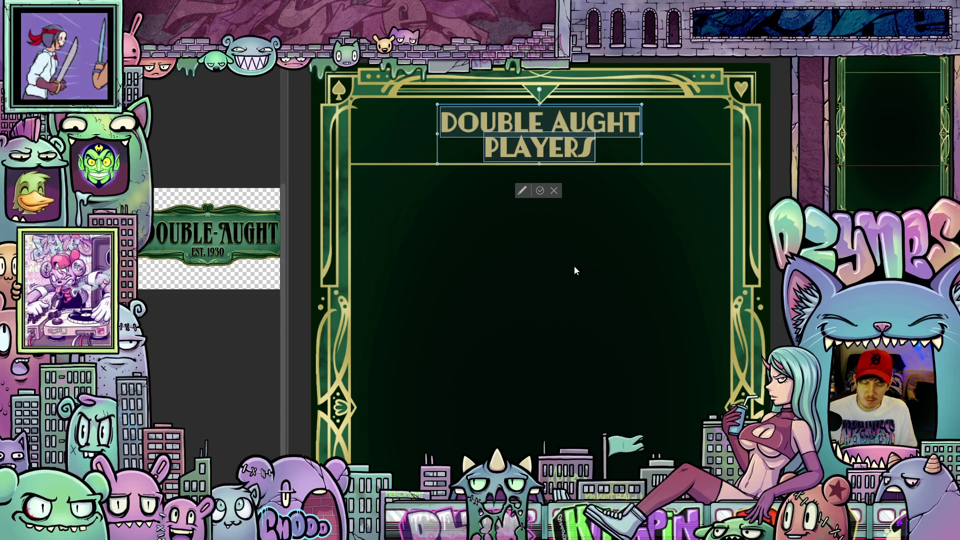
Step: Commit the DOUBLE AUGHT PLAYERS title text and deselect it
click(541, 191)
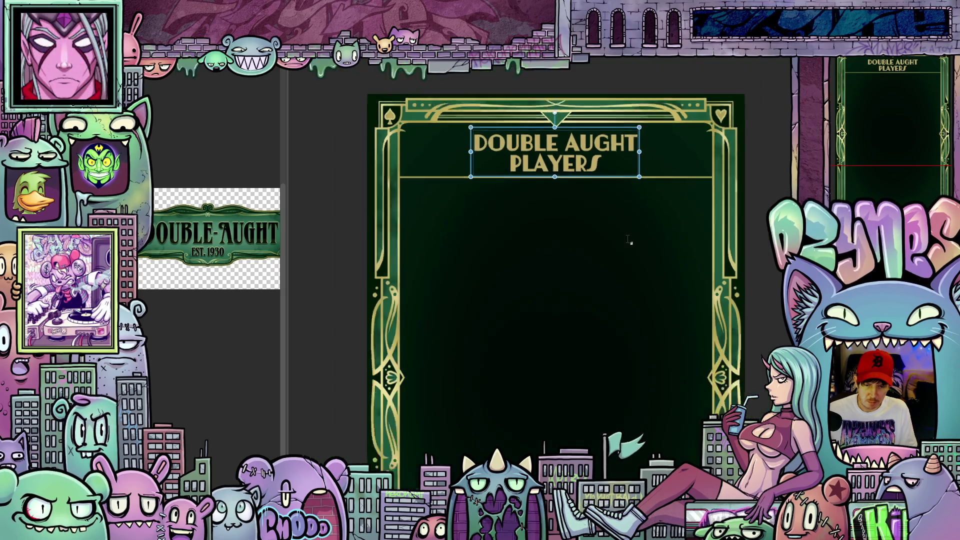
scroll(630, 242, down, 3)
drag(635, 257, 615, 315)
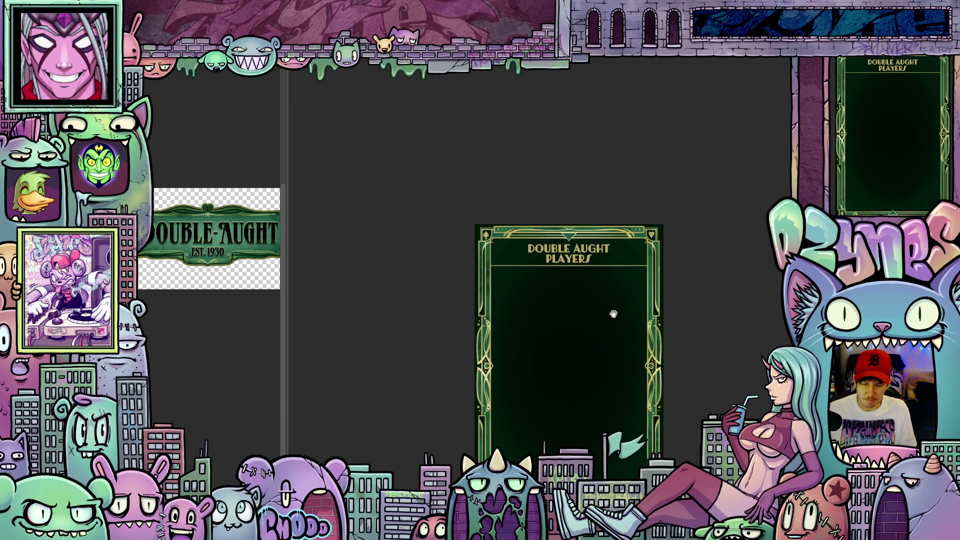
scroll(620, 295, up, 5)
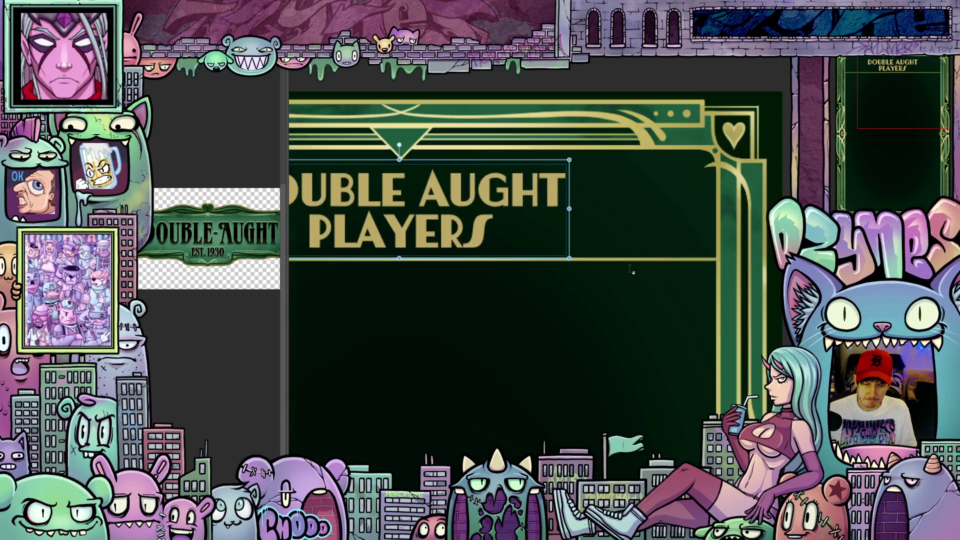
scroll(631, 270, up, 6)
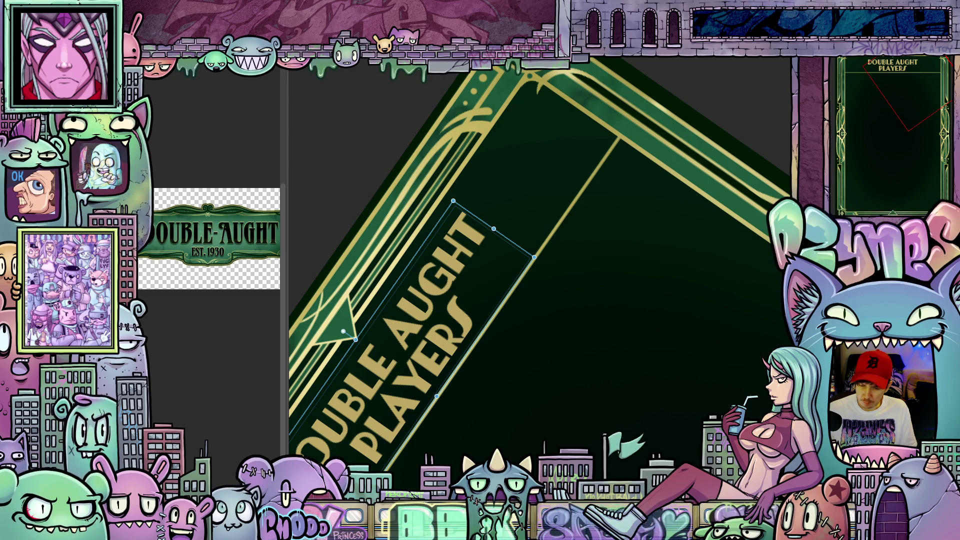
scroll(724, 390, down, 2)
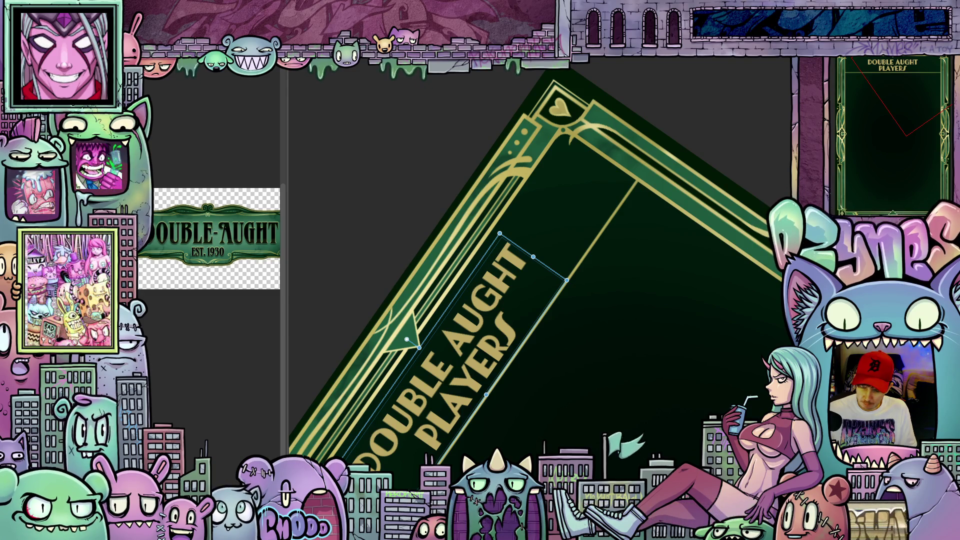
click(675, 334)
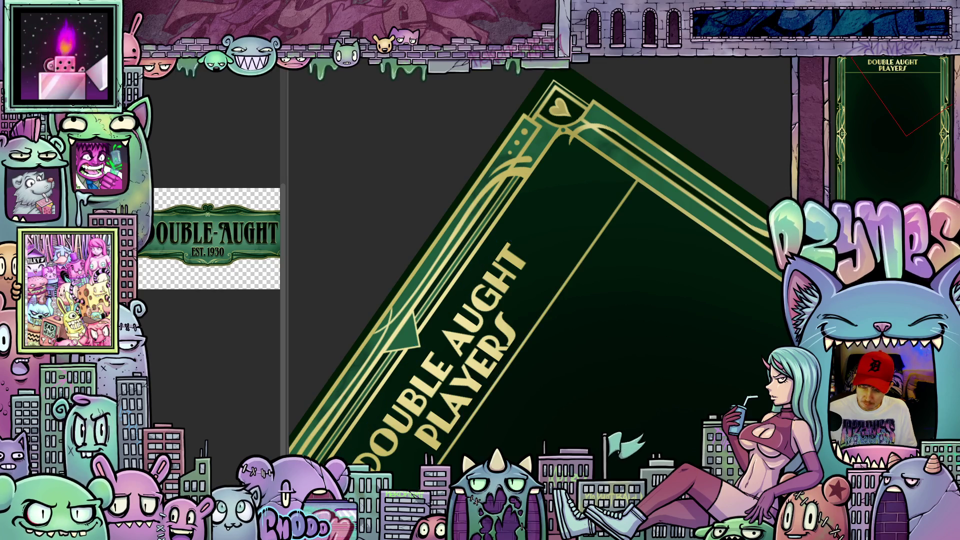
scroll(645, 308, up, 2)
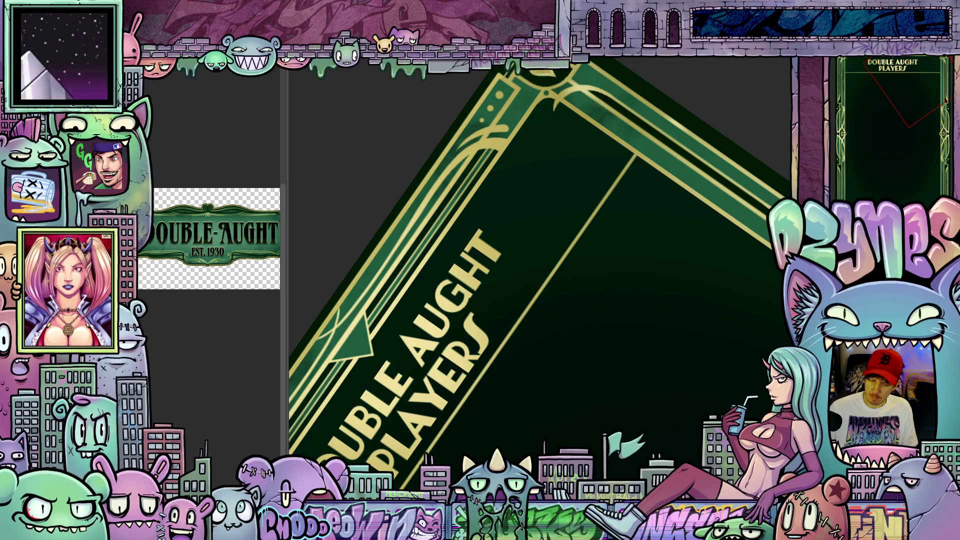
Step: Try a gold curve stroke beside the title, then undo it
mouse_move(622, 339)
mouse_down()
mouse_move(650, 327)
mouse_move(613, 417)
mouse_move(620, 431)
mouse_up()
mouse_move(654, 357)
mouse_down()
mouse_move(637, 317)
mouse_move(637, 215)
mouse_move(628, 244)
mouse_up()
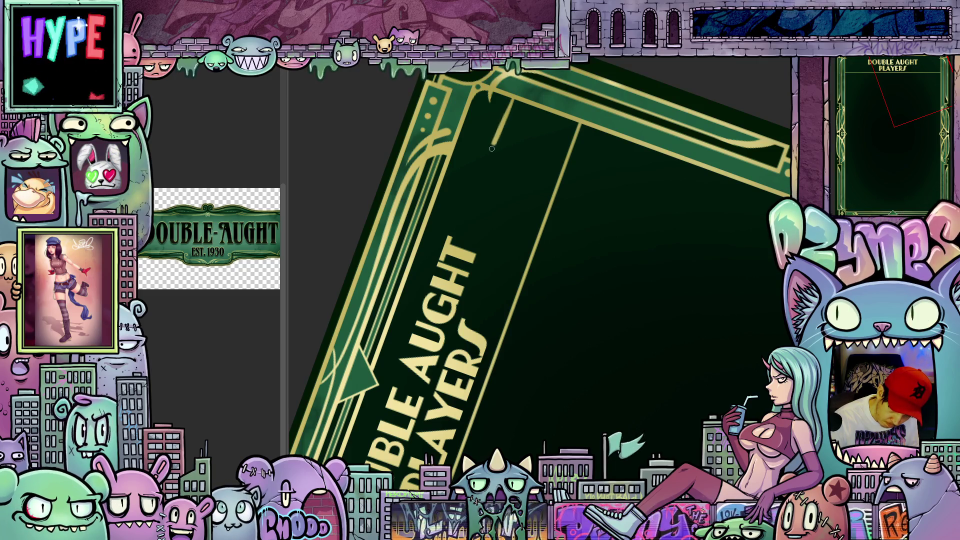
drag(486, 226, 490, 299)
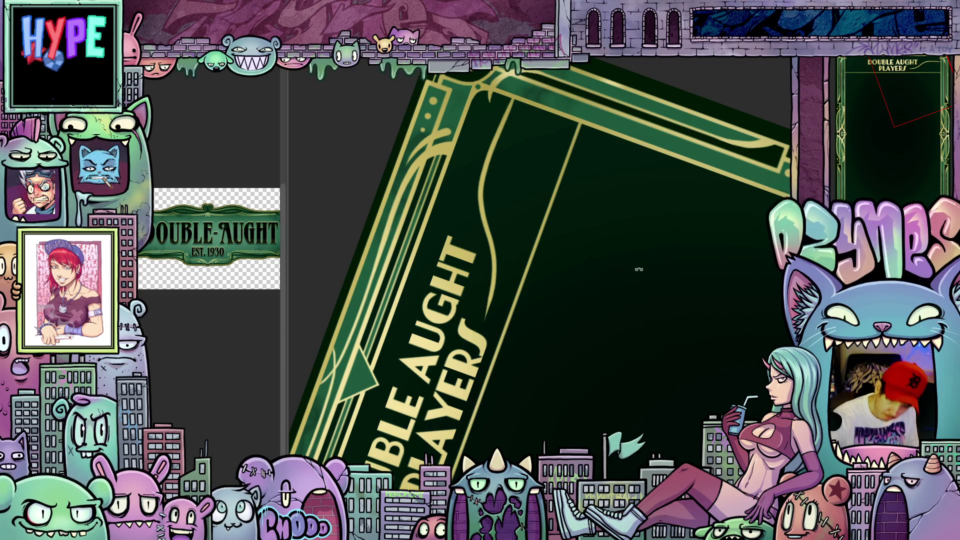
drag(637, 272, 641, 398)
key(ctrl+z)
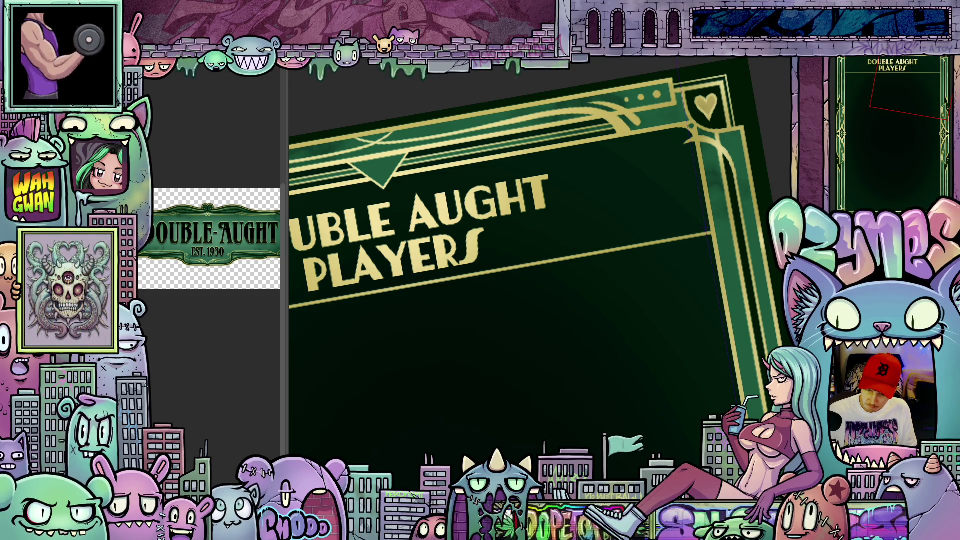
Step: Reset the view and drag the vertical symmetry ruler to the card's centre
key(ctrl+0)
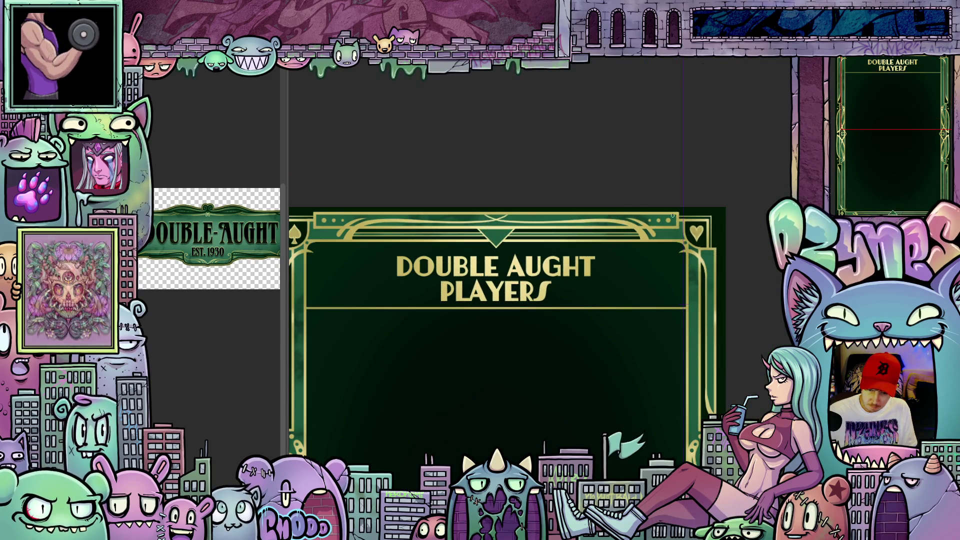
scroll(552, 207, up, 1)
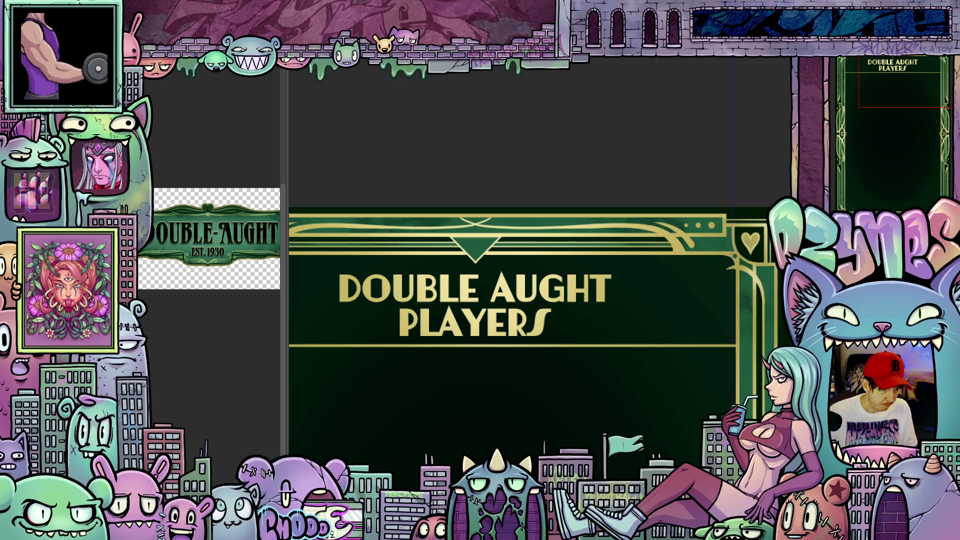
drag(732, 175, 475, 199)
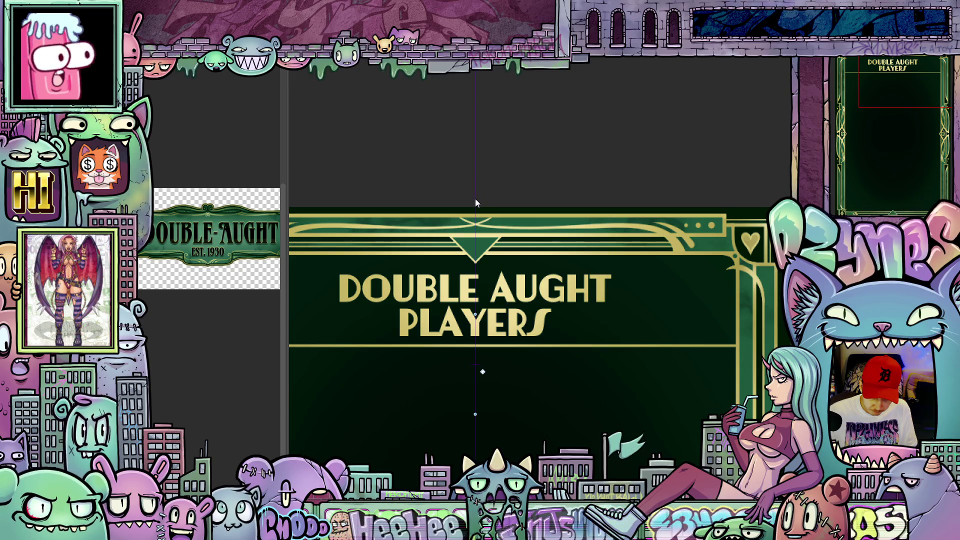
scroll(605, 367, up, 2)
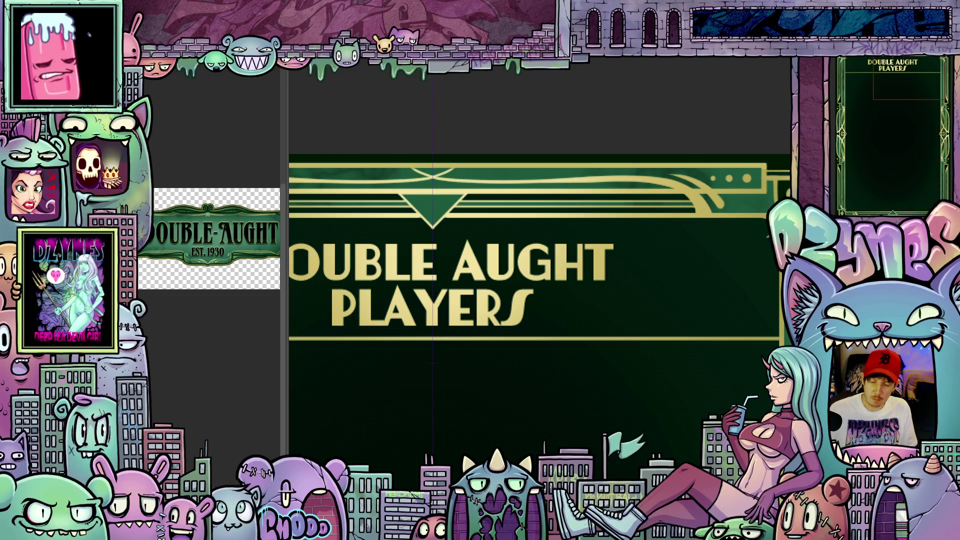
Step: Paint a mirrored gold dot and curl beside PLAYERS with a thin curve running down
click(566, 321)
mouse_move(553, 324)
mouse_down()
mouse_move(548, 312)
mouse_move(562, 300)
mouse_up()
drag(603, 328, 640, 320)
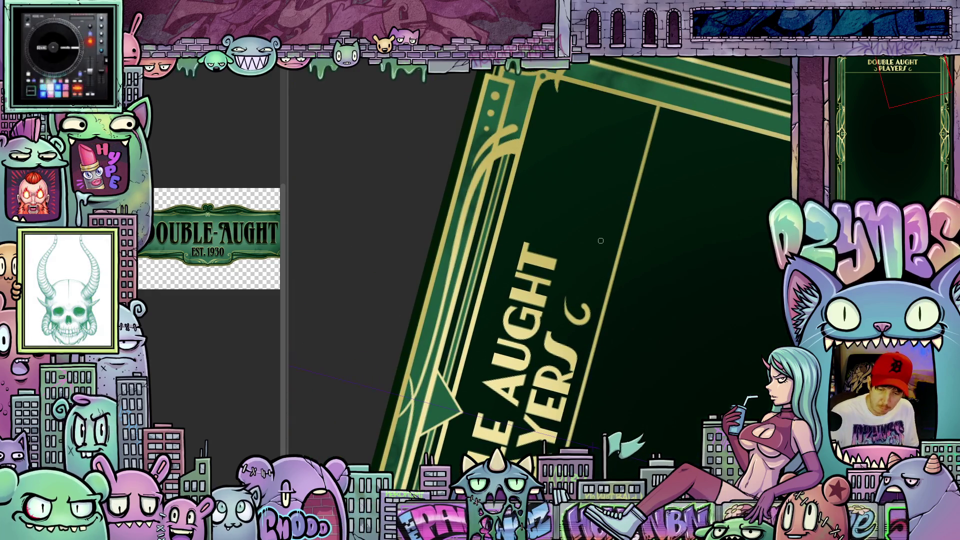
drag(605, 236, 581, 274)
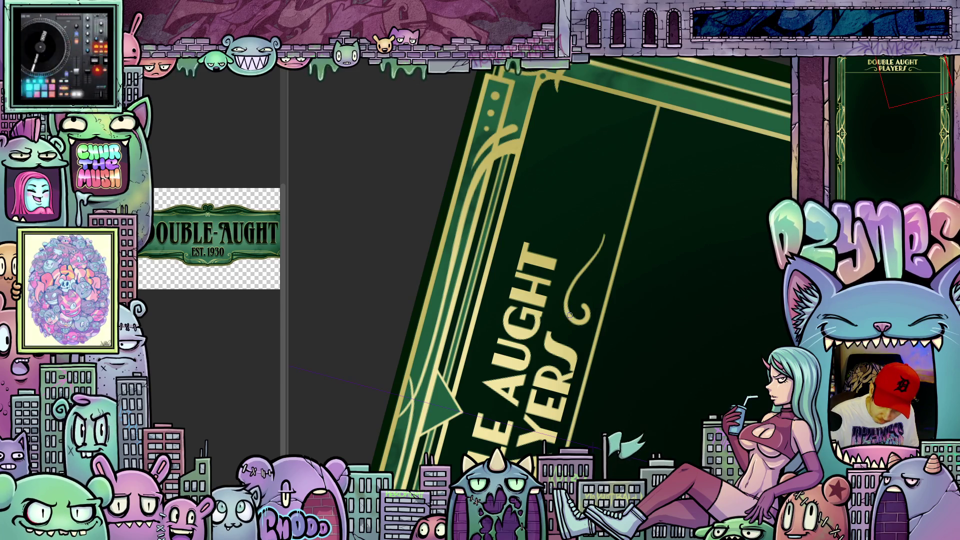
mouse_move(569, 311)
mouse_down()
mouse_move(420, 385)
mouse_move(661, 328)
mouse_move(569, 326)
mouse_up()
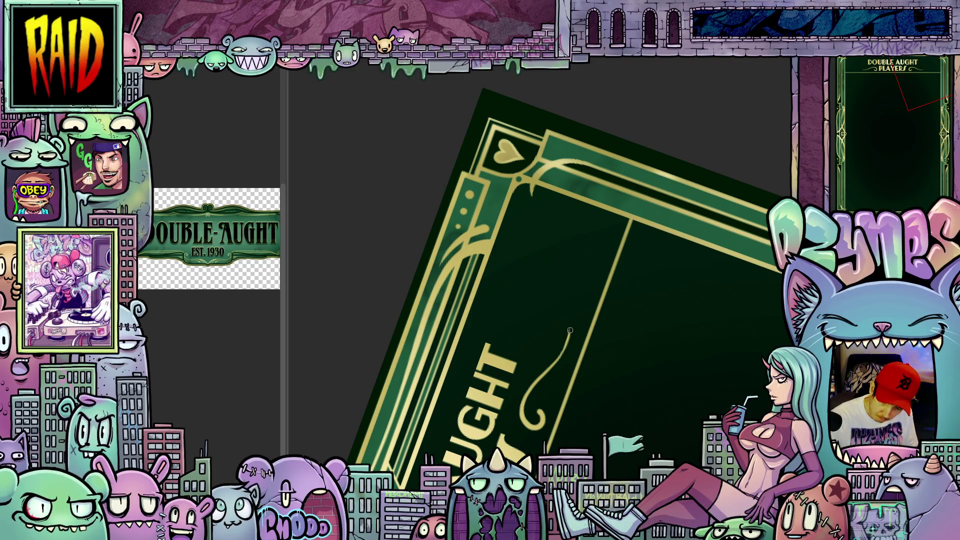
Step: Hook the curve into a curl and extend the flourish with a straight gold line
mouse_move(585, 233)
mouse_down()
mouse_move(614, 217)
mouse_move(622, 226)
mouse_move(604, 238)
mouse_move(613, 234)
mouse_up()
mouse_move(715, 273)
mouse_down()
mouse_move(698, 330)
mouse_move(642, 415)
mouse_move(600, 429)
mouse_move(633, 393)
mouse_move(641, 356)
mouse_up()
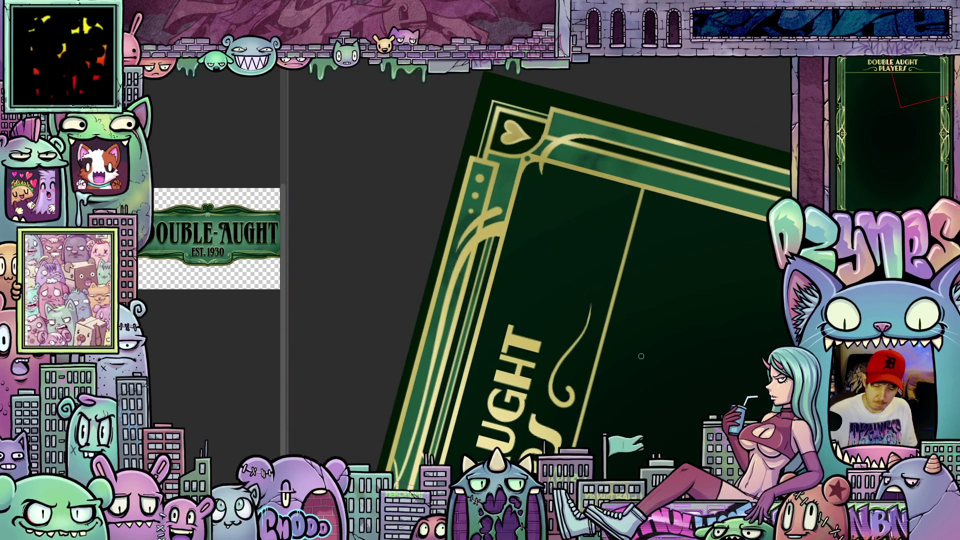
scroll(633, 352, up, 2)
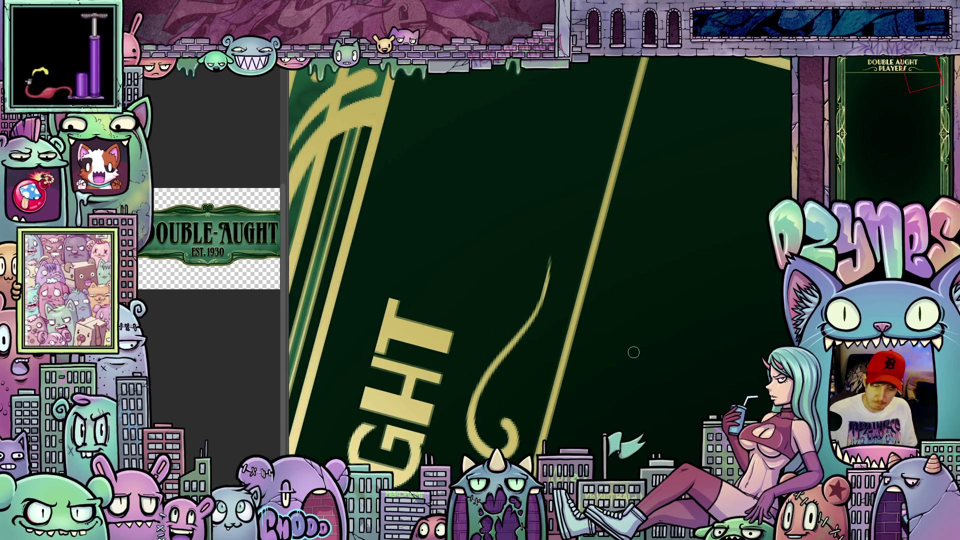
scroll(598, 369, up, 2)
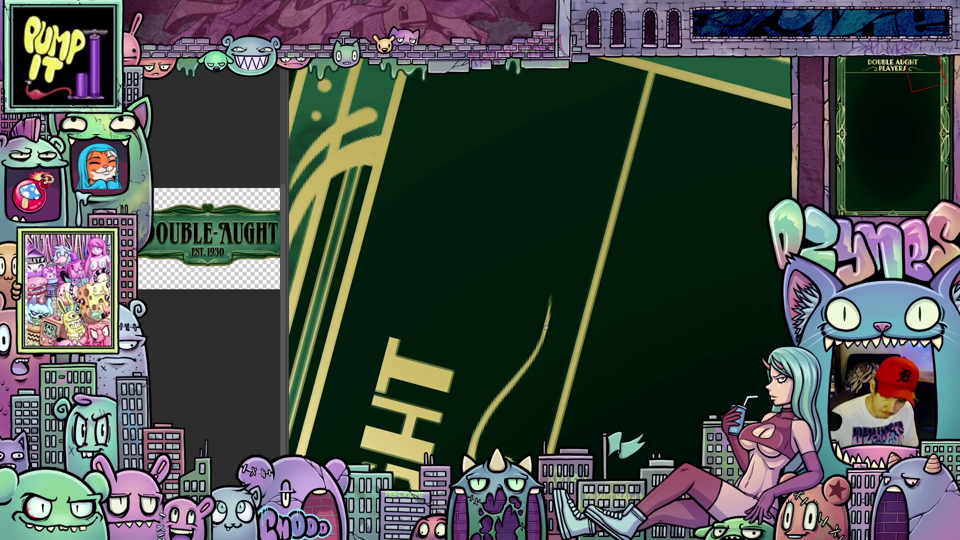
scroll(634, 359, down, 2)
drag(540, 393, 616, 129)
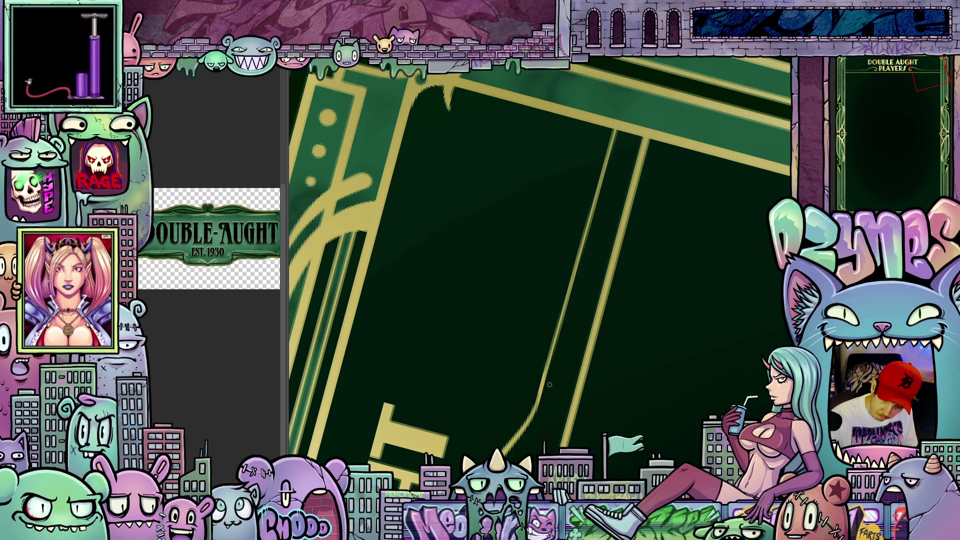
scroll(550, 385, down, 3)
scroll(577, 392, down, 2)
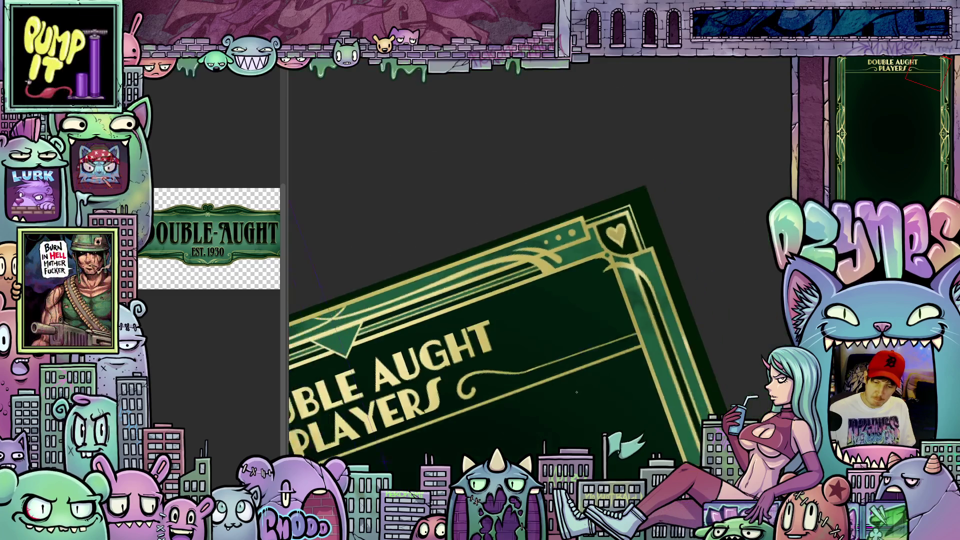
scroll(577, 393, down, 2)
drag(577, 393, 573, 443)
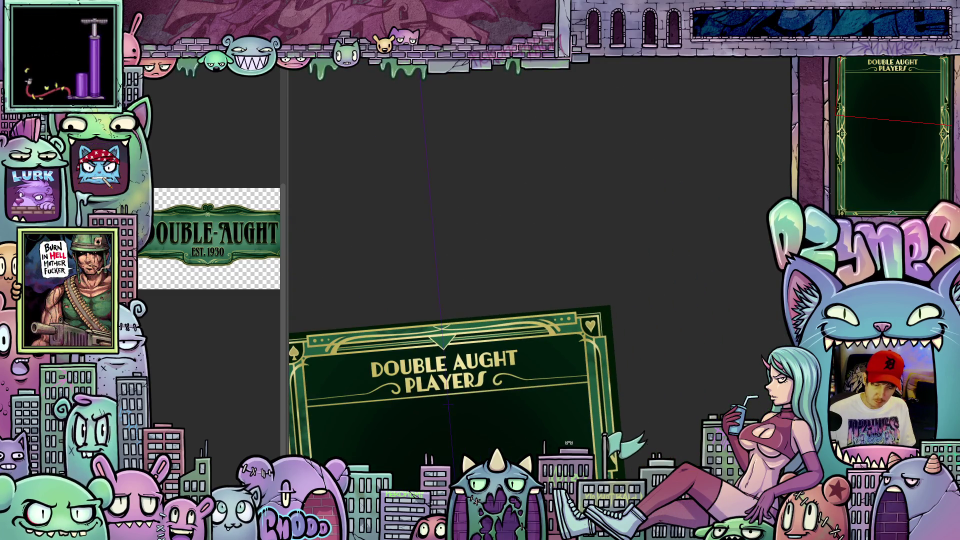
scroll(450, 422, up, 5)
mouse_move(643, 427)
mouse_down()
mouse_move(677, 364)
mouse_move(536, 330)
mouse_up()
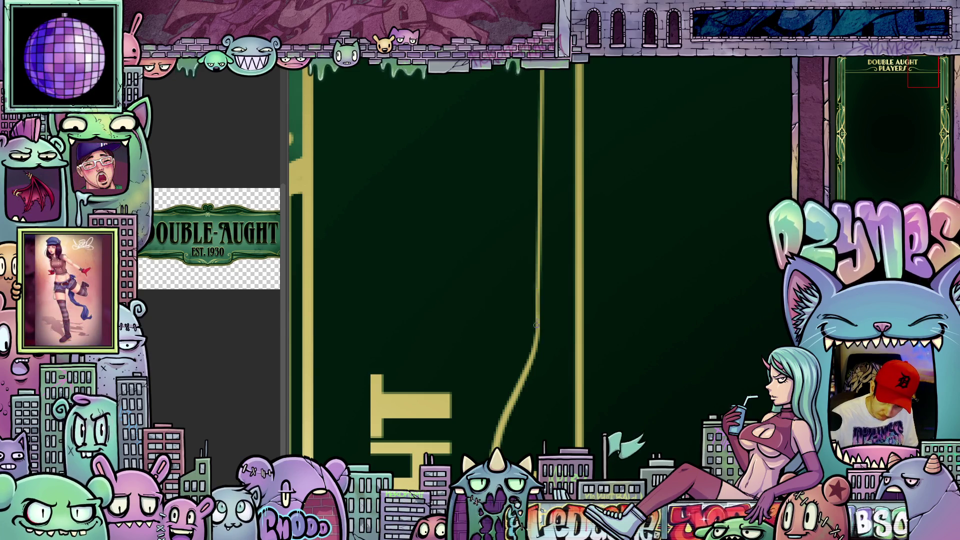
mouse_move(544, 299)
mouse_down()
mouse_move(656, 370)
mouse_move(708, 385)
mouse_up()
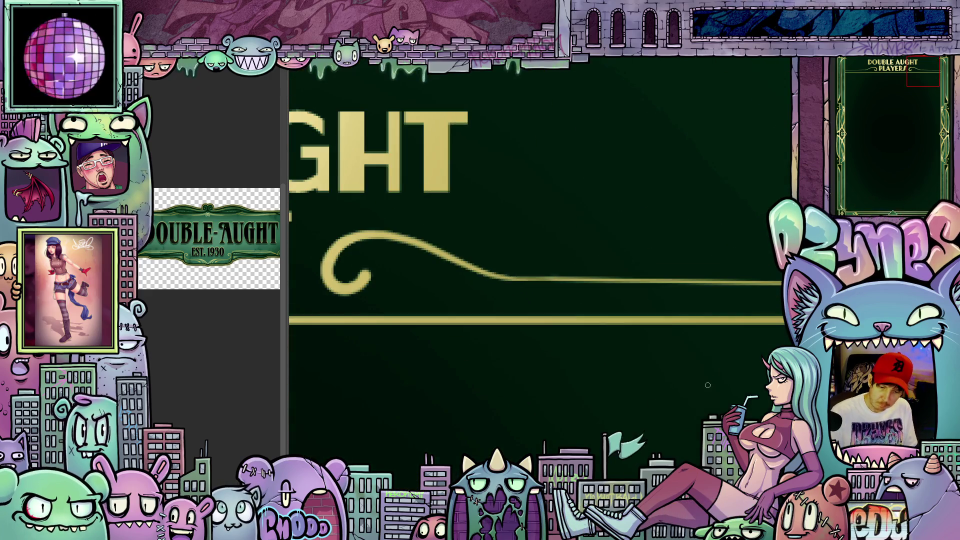
scroll(708, 385, down, 3)
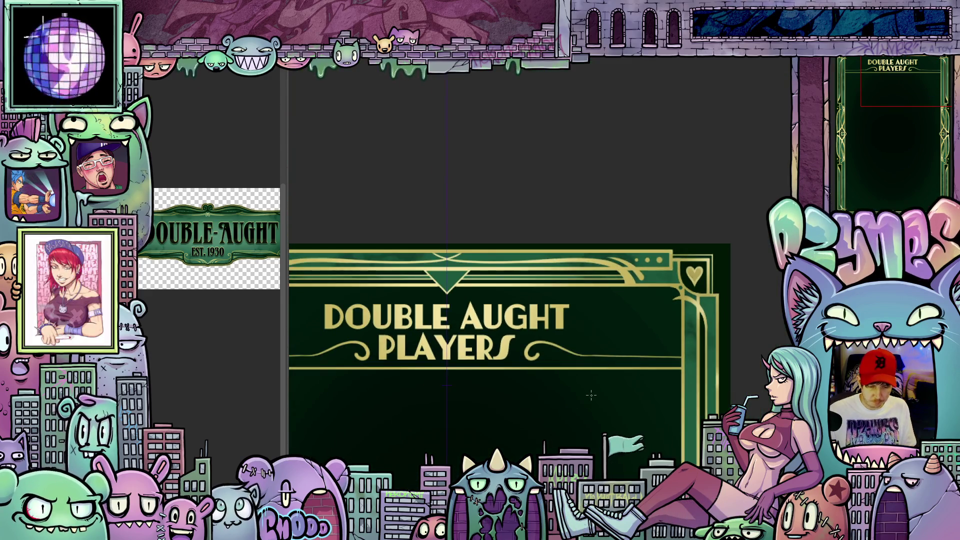
scroll(600, 386, up, 5)
drag(621, 371, 506, 310)
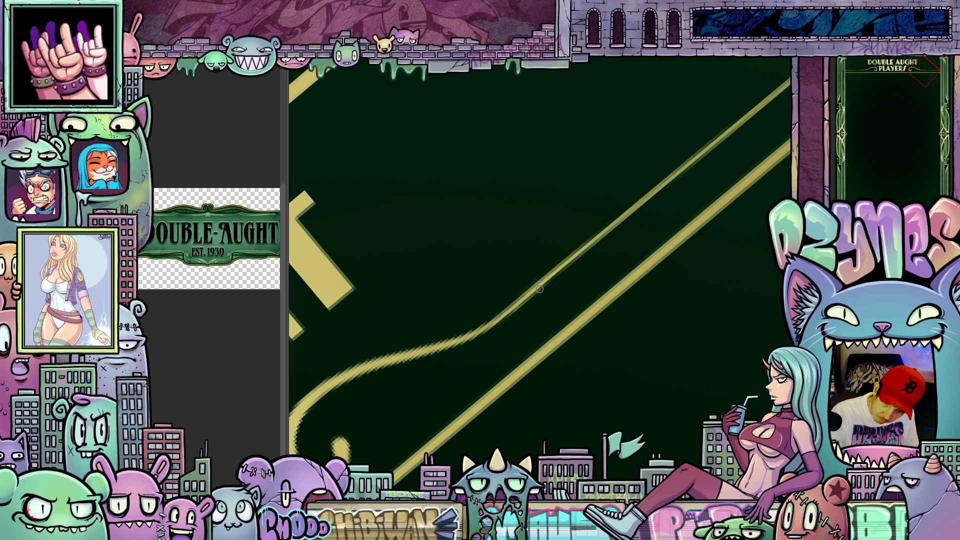
mouse_move(758, 270)
mouse_down()
mouse_move(715, 365)
mouse_move(724, 348)
mouse_up()
scroll(672, 407, down, 5)
drag(672, 407, 691, 415)
scroll(692, 414, up, 4)
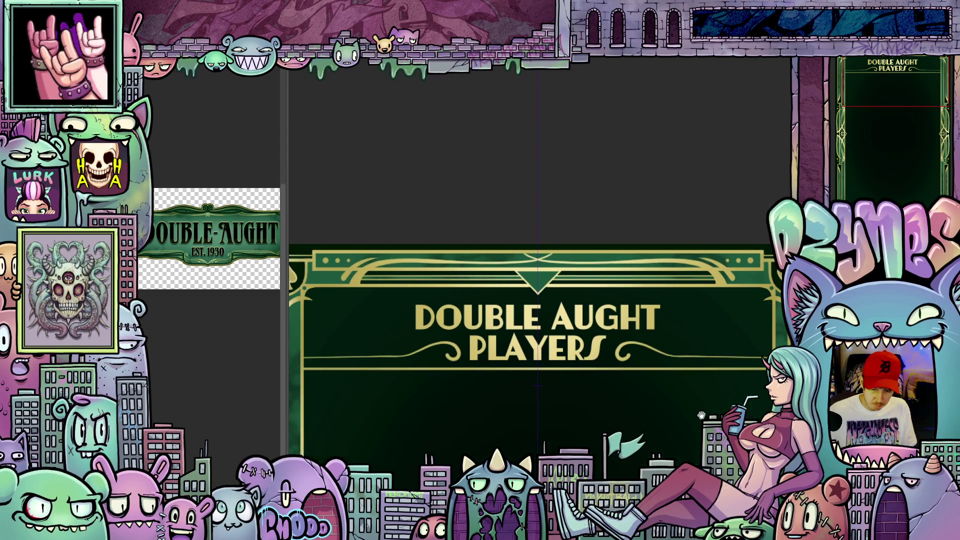
scroll(641, 393, up, 2)
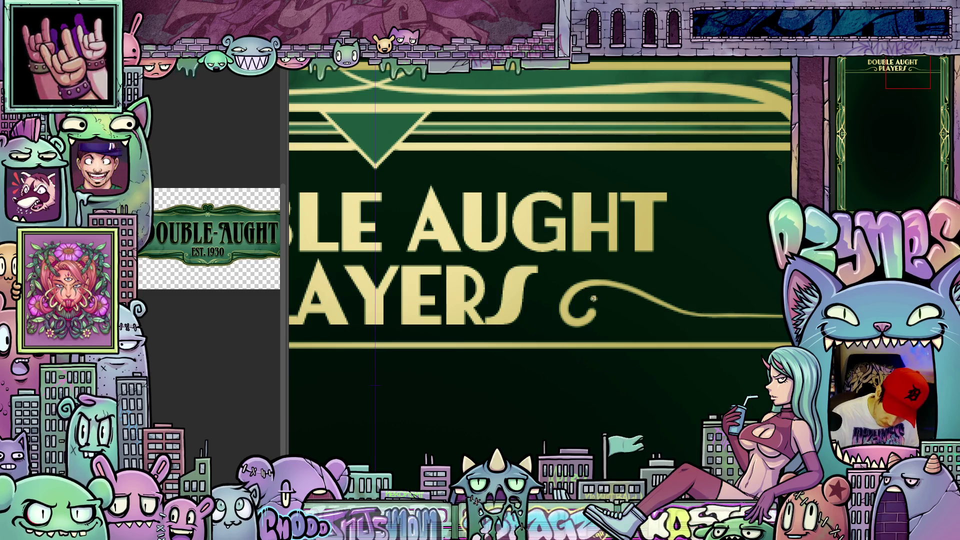
scroll(617, 345, down, 5)
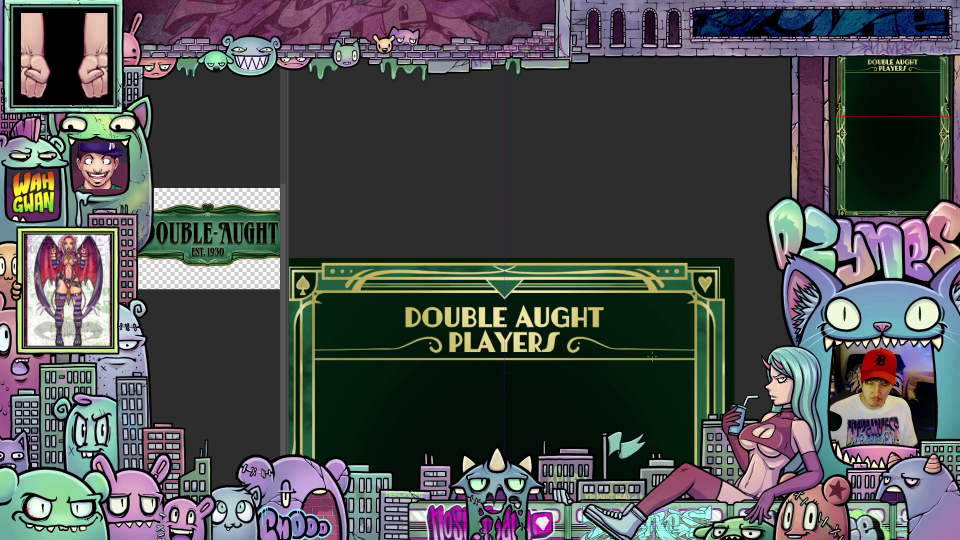
scroll(652, 357, up, 3)
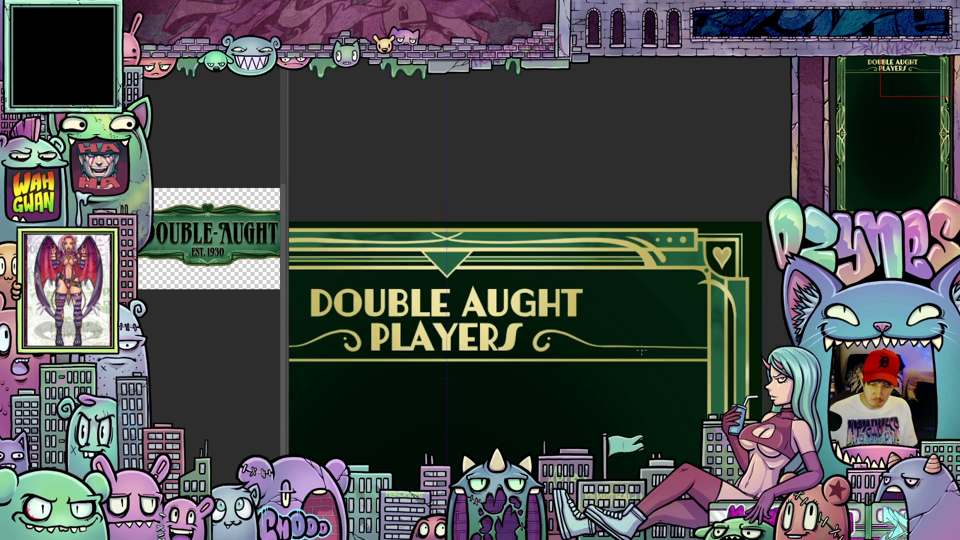
scroll(630, 355, down, 3)
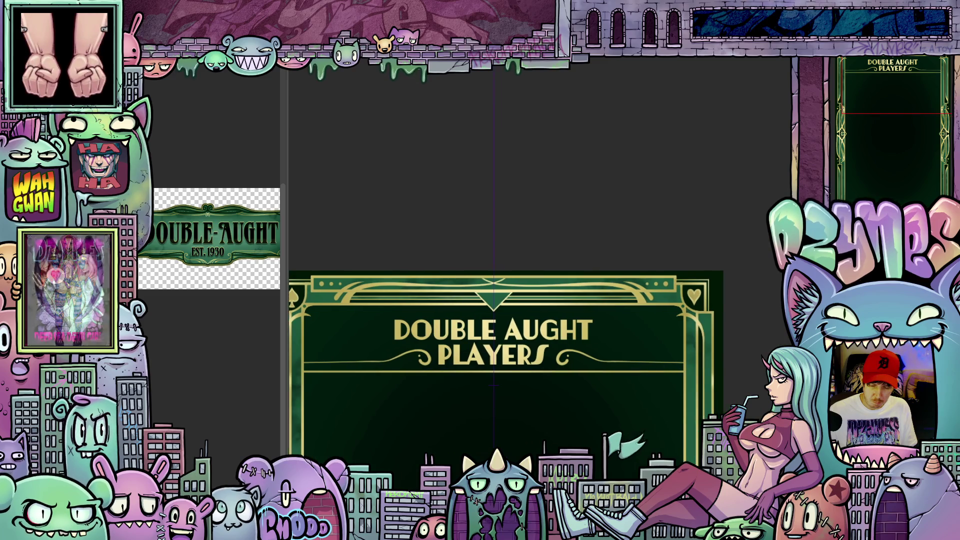
scroll(613, 343, up, 2)
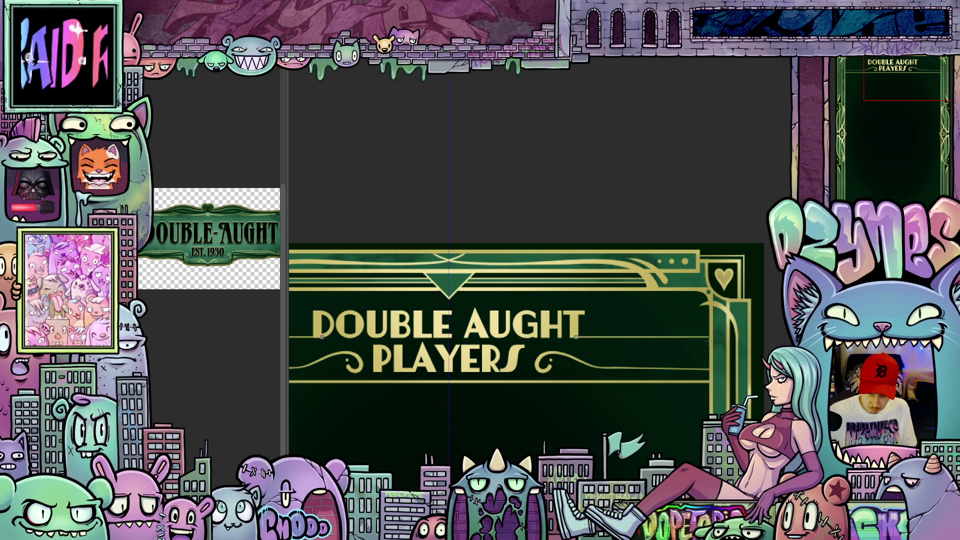
scroll(578, 395, down, 3)
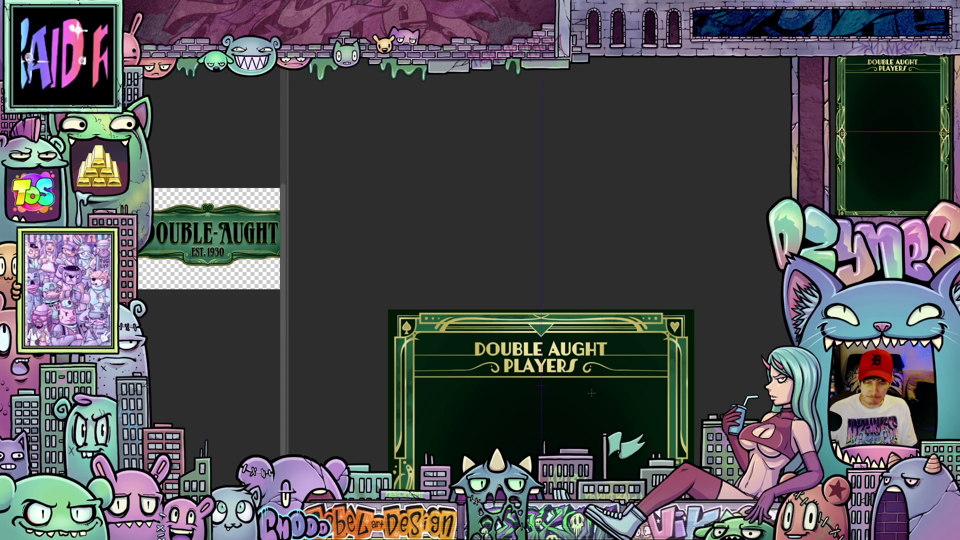
scroll(591, 393, up, 5)
scroll(591, 394, up, 4)
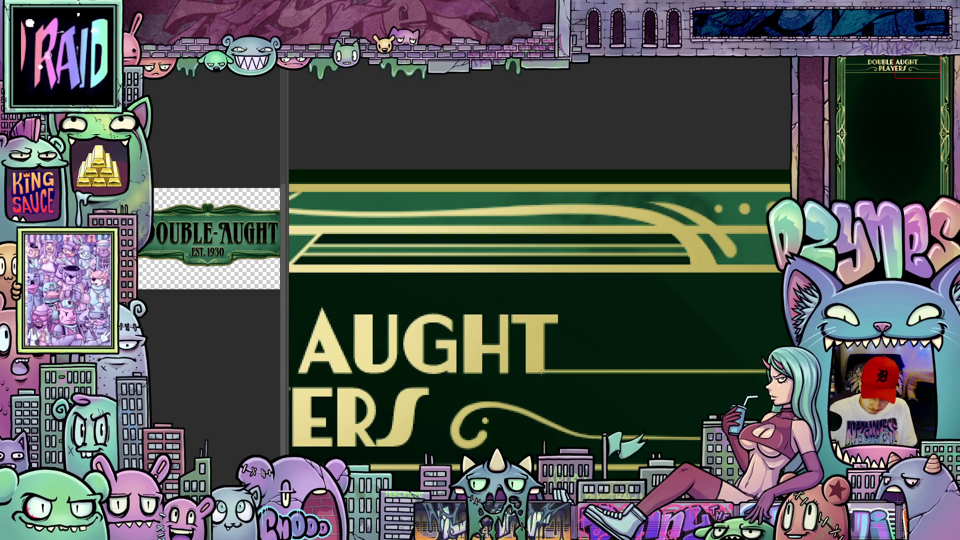
click(541, 372)
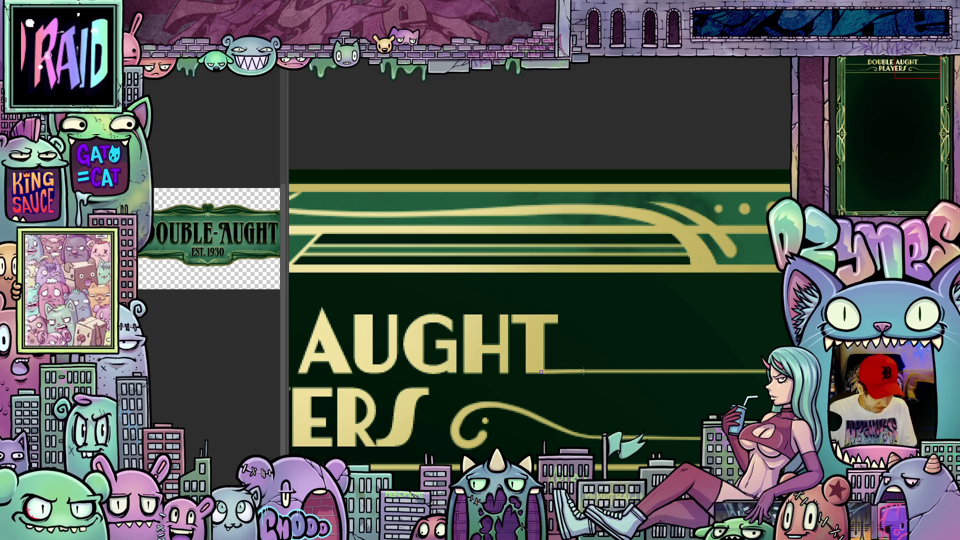
scroll(583, 371, right, 2)
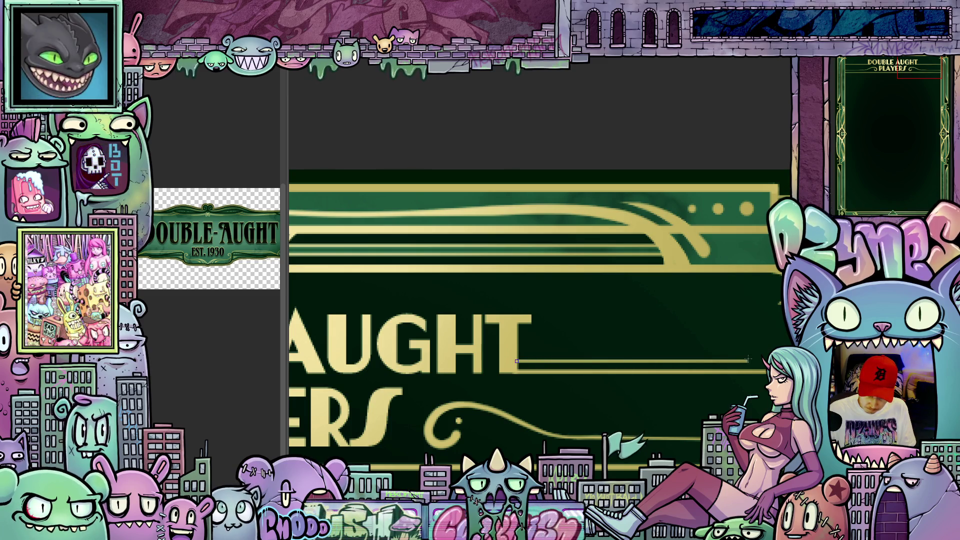
scroll(578, 431, down, 3)
mouse_move(540, 445)
mouse_down()
mouse_move(630, 435)
mouse_move(639, 411)
mouse_up()
scroll(610, 365, down, 4)
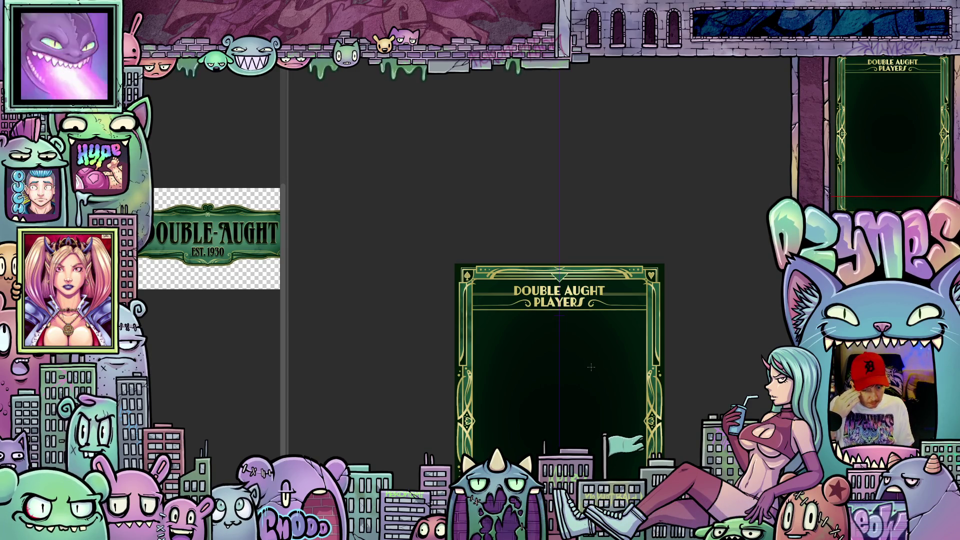
mouse_move(604, 388)
mouse_down()
mouse_move(736, 221)
mouse_move(748, 186)
mouse_move(597, 214)
mouse_up()
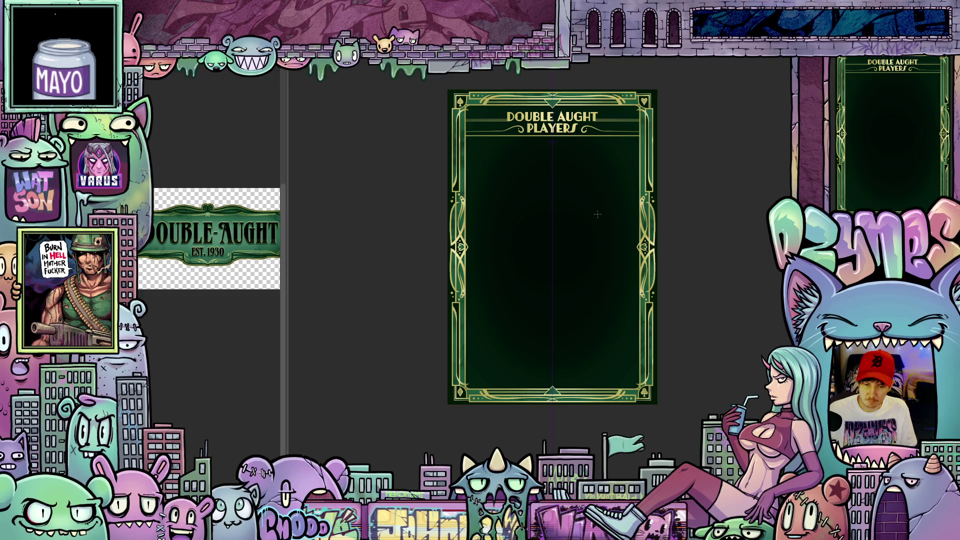
scroll(554, 177, up, 3)
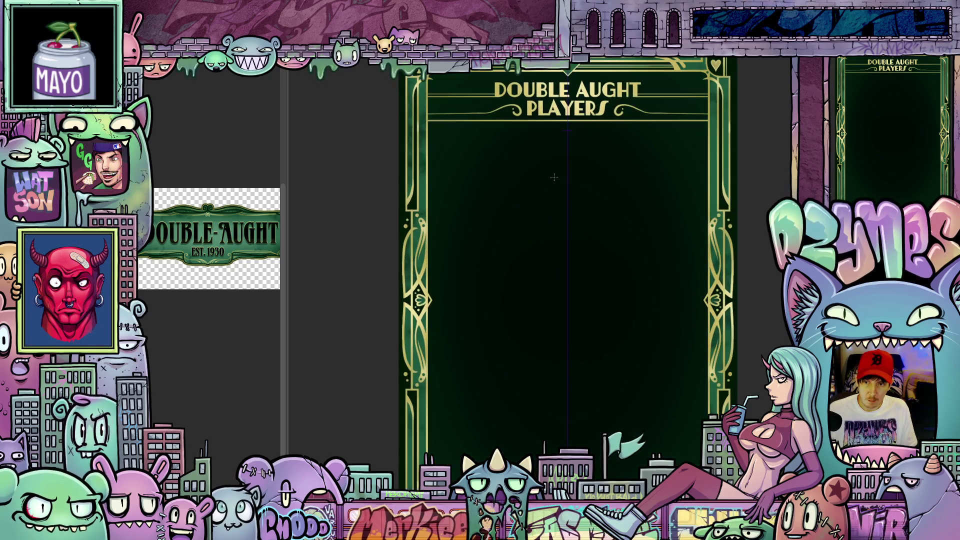
mouse_move(610, 223)
mouse_down()
mouse_move(570, 187)
mouse_move(544, 238)
mouse_up()
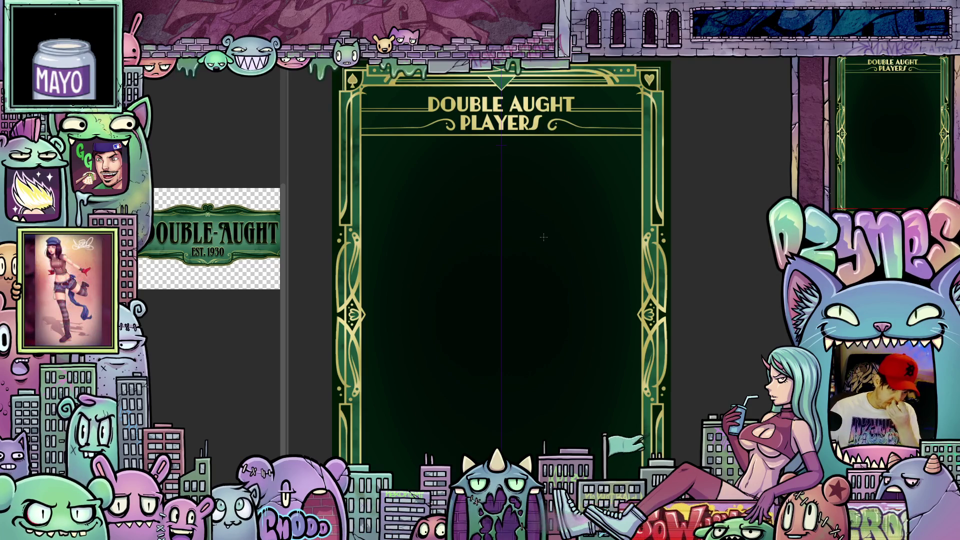
scroll(555, 252, down, 2)
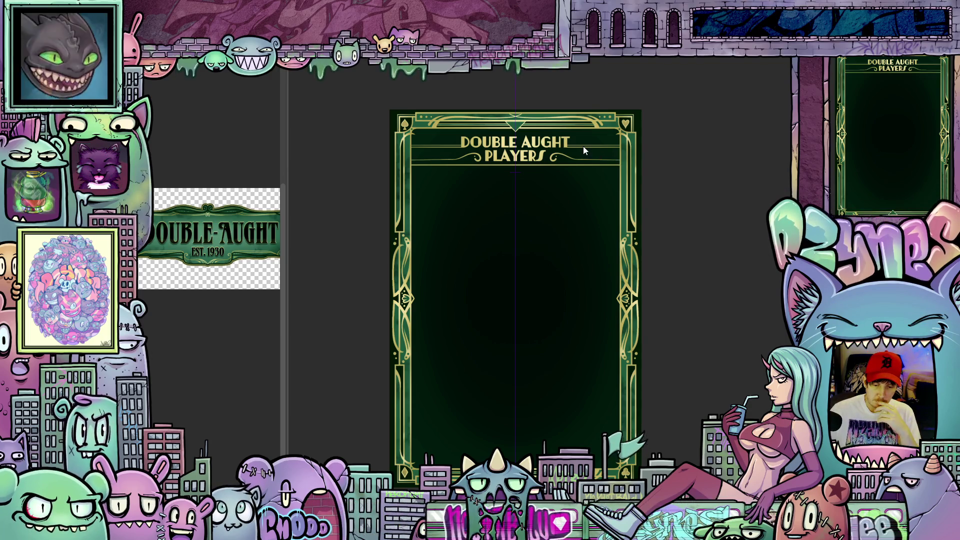
Step: Extend the flourish's thin tail to the right of PLAYERS with a new stroke
scroll(584, 150, up, 4)
scroll(581, 150, up, 3)
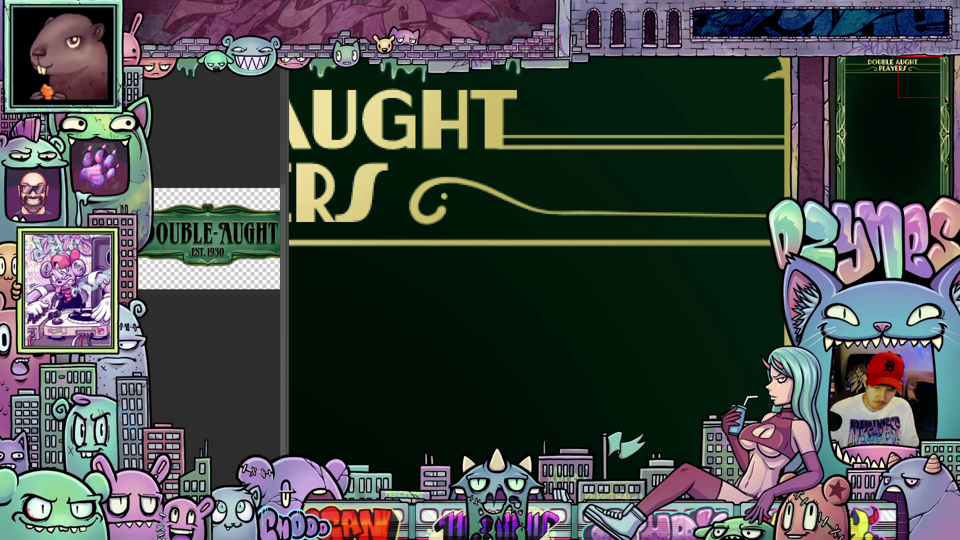
mouse_move(575, 300)
mouse_down()
mouse_move(603, 355)
mouse_move(630, 291)
mouse_up()
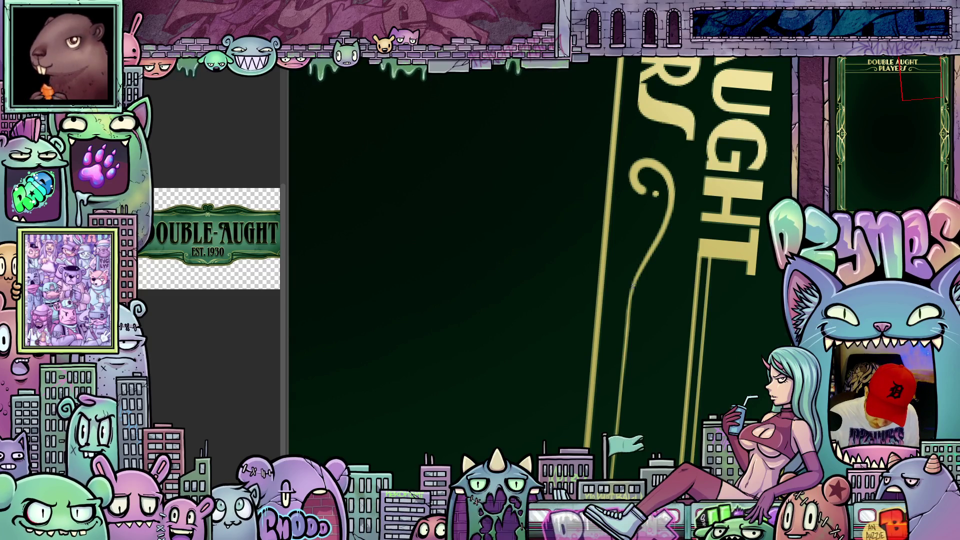
mouse_move(636, 277)
mouse_down()
mouse_move(619, 326)
mouse_move(622, 380)
mouse_up()
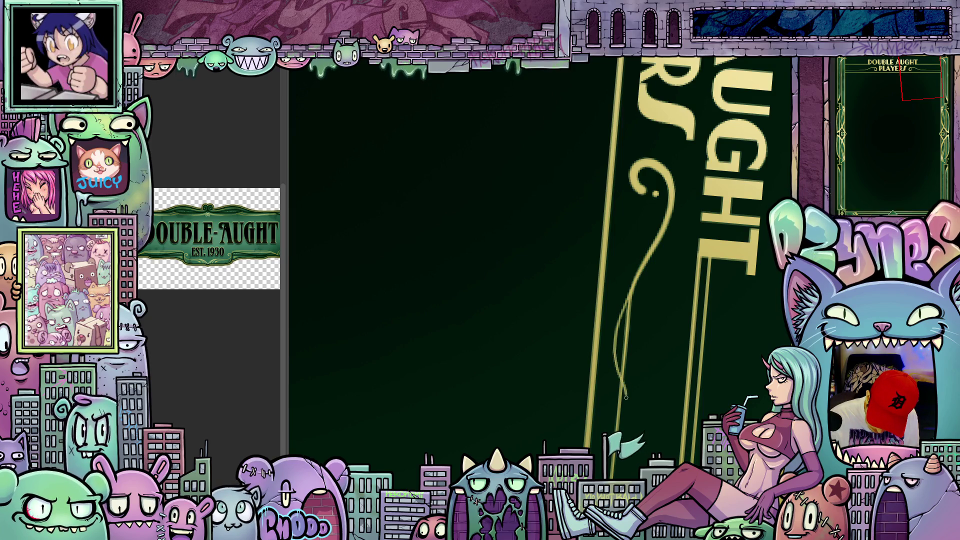
drag(637, 421, 715, 270)
Step: Reset the view rotation and recentre the title banner to review the mirrored flourishes
scroll(714, 271, down, 3)
drag(663, 322, 731, 381)
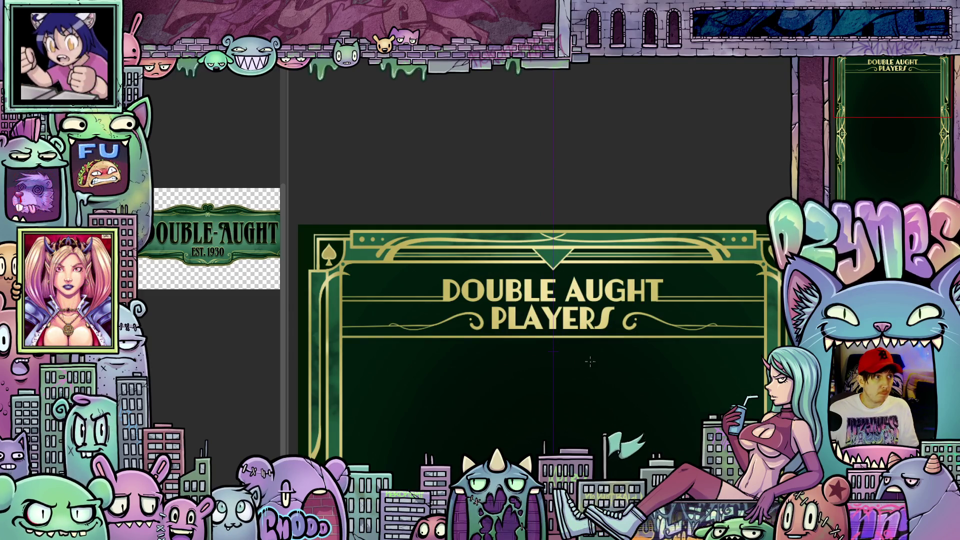
mouse_move(602, 399)
mouse_down()
mouse_move(625, 385)
mouse_move(652, 389)
mouse_move(545, 399)
mouse_up()
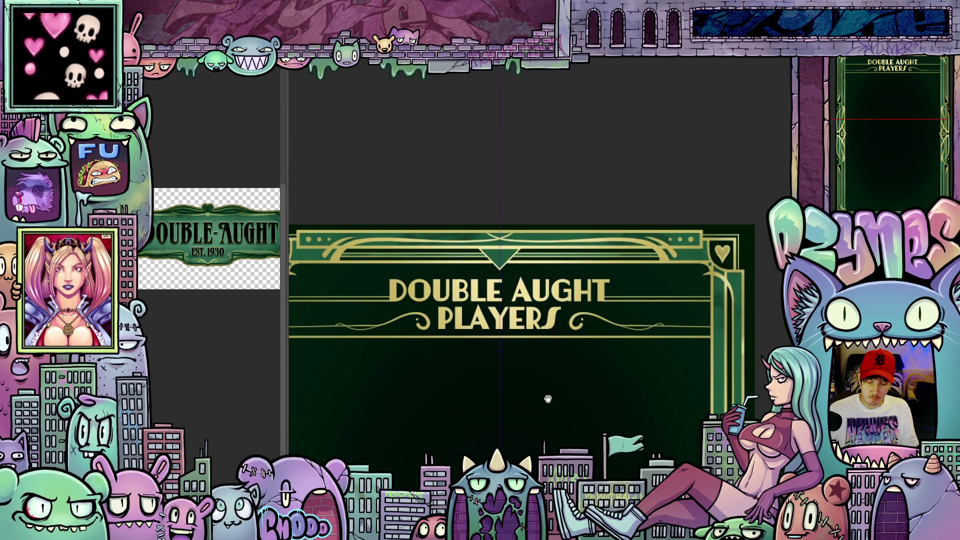
scroll(677, 331, up, 2)
scroll(677, 331, up, 5)
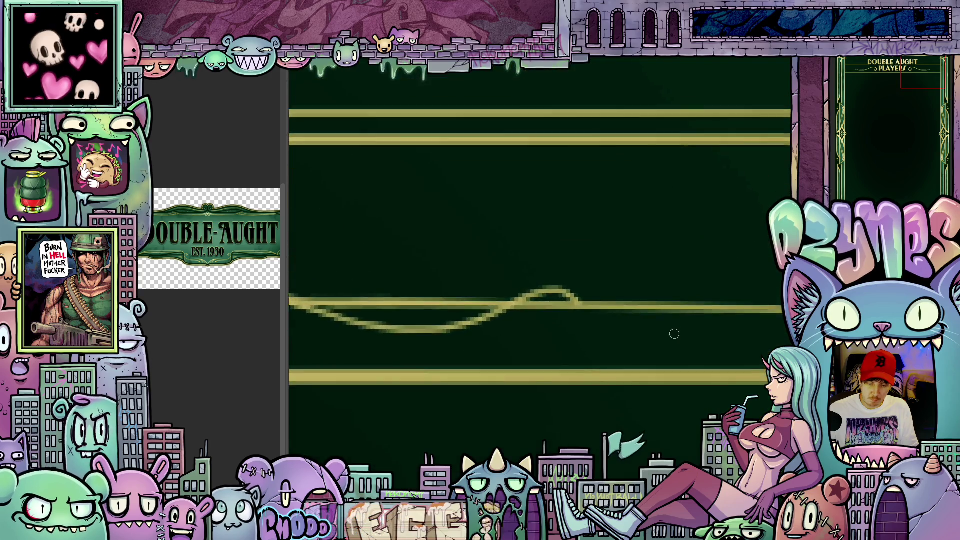
mouse_move(677, 332)
mouse_down()
mouse_move(688, 378)
mouse_move(543, 296)
mouse_up()
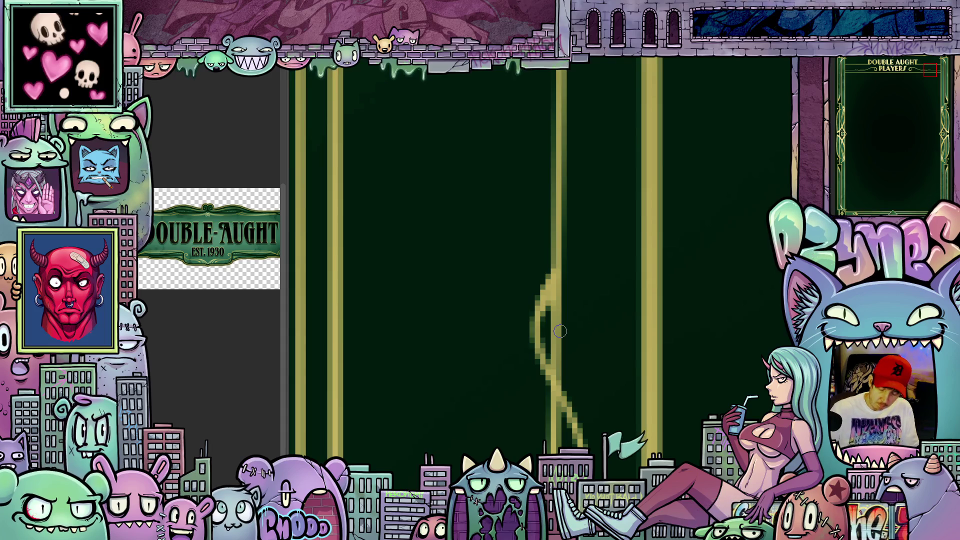
scroll(615, 235, down, 3)
drag(615, 235, 598, 386)
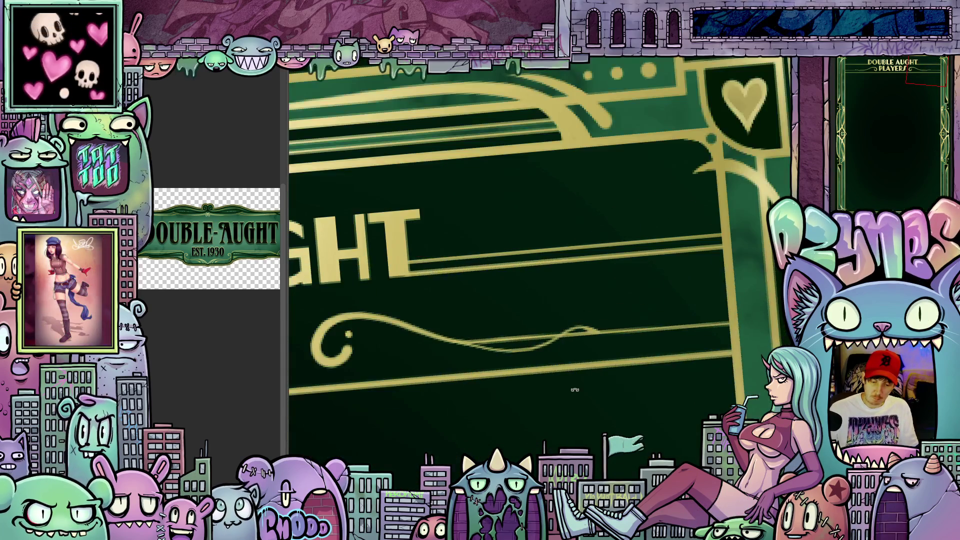
scroll(562, 387, down, 2)
key(ctrl+0)
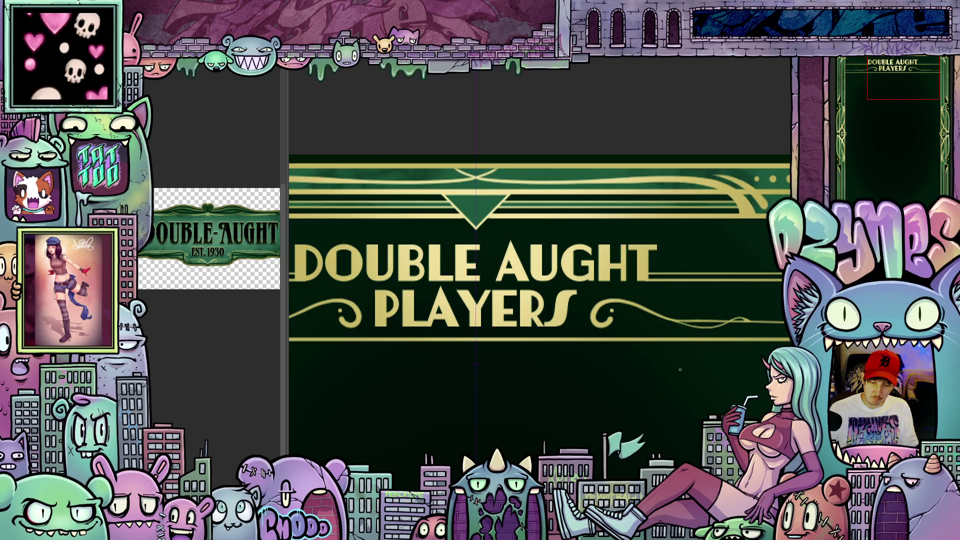
drag(671, 368, 701, 356)
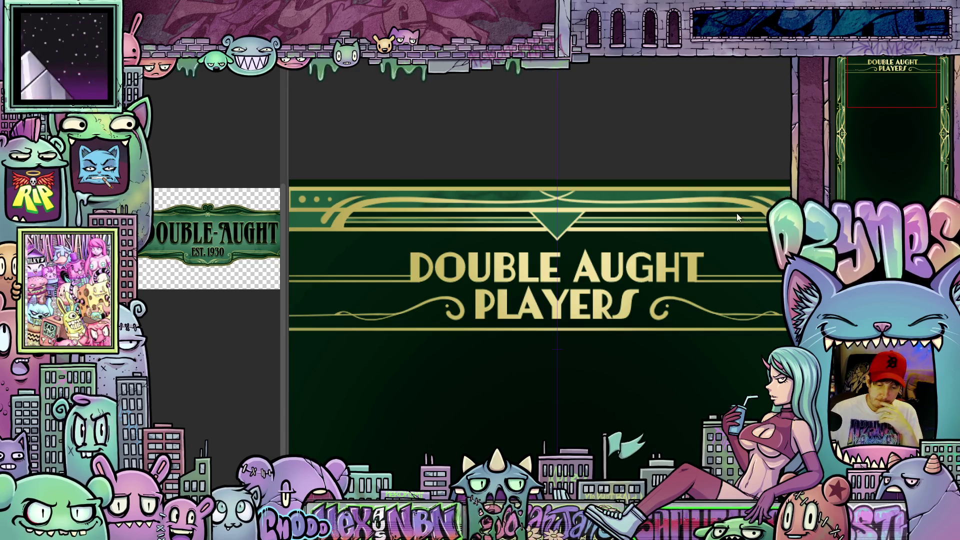
scroll(725, 232, down, 2)
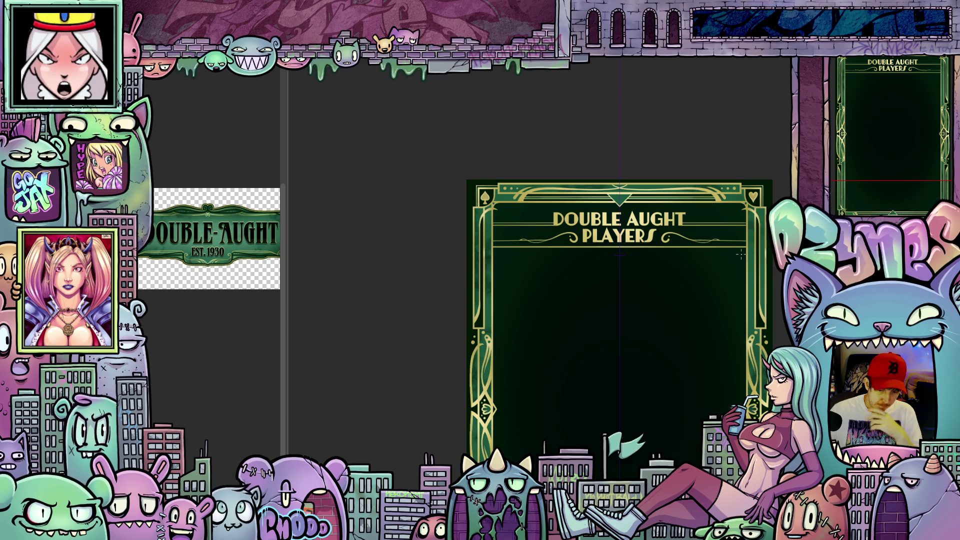
Step: Draw a wide gold-outlined name box across the card just below the title
scroll(696, 283, down, 1)
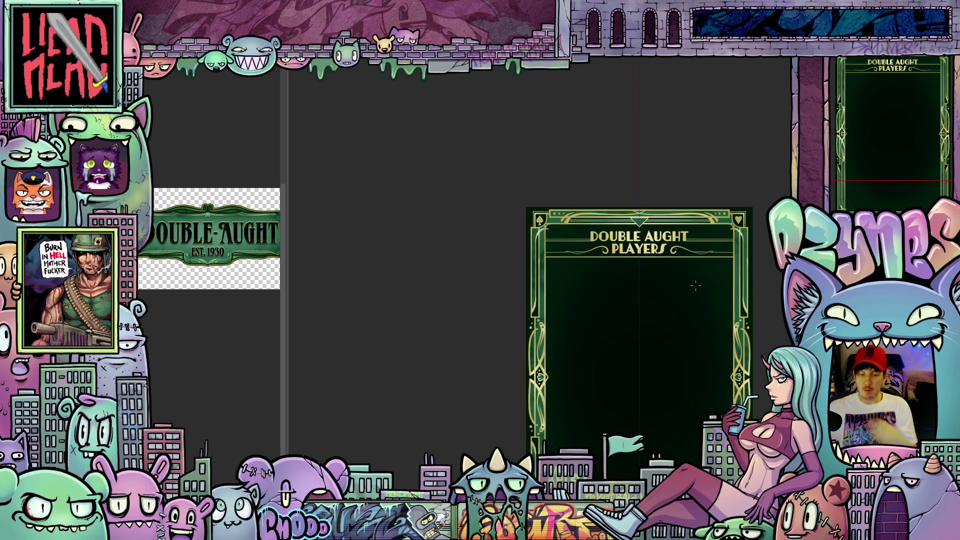
mouse_move(694, 324)
mouse_down()
mouse_move(609, 293)
mouse_move(611, 268)
mouse_up()
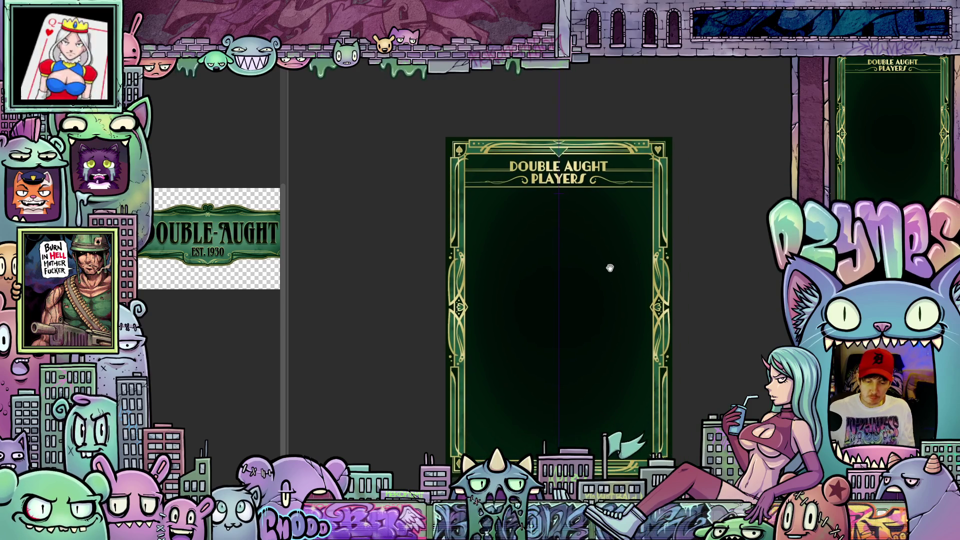
scroll(616, 283, up, 1)
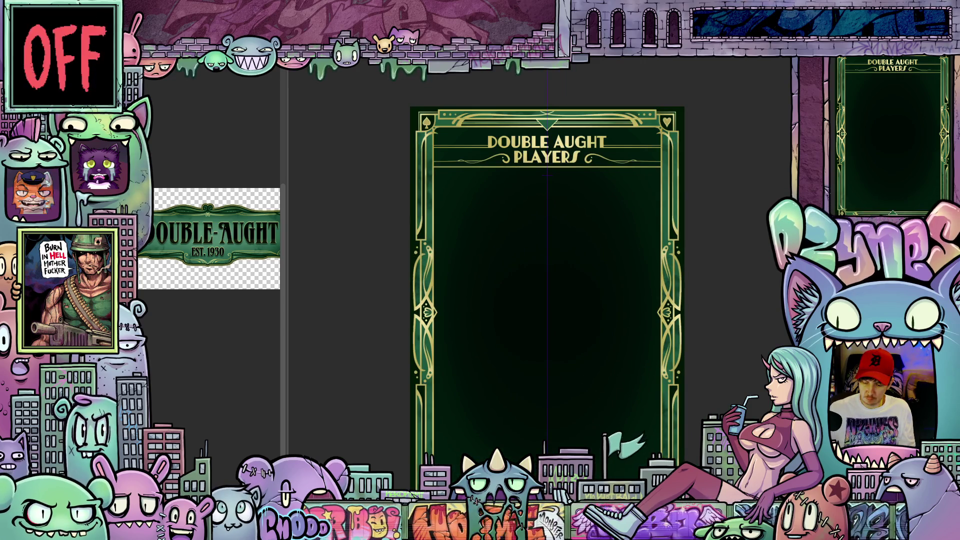
key(ctrl+plus)
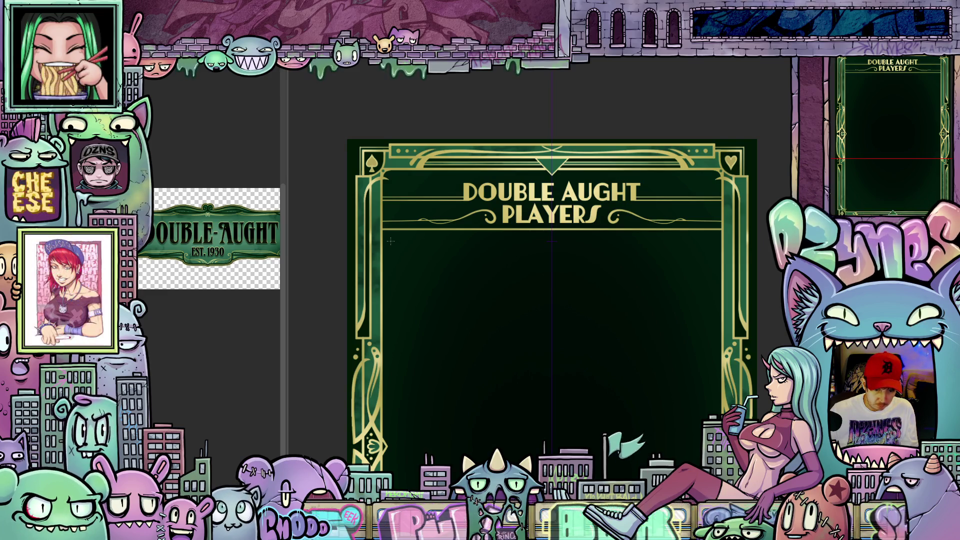
mouse_move(406, 258)
mouse_down()
mouse_move(621, 292)
mouse_move(712, 290)
mouse_up()
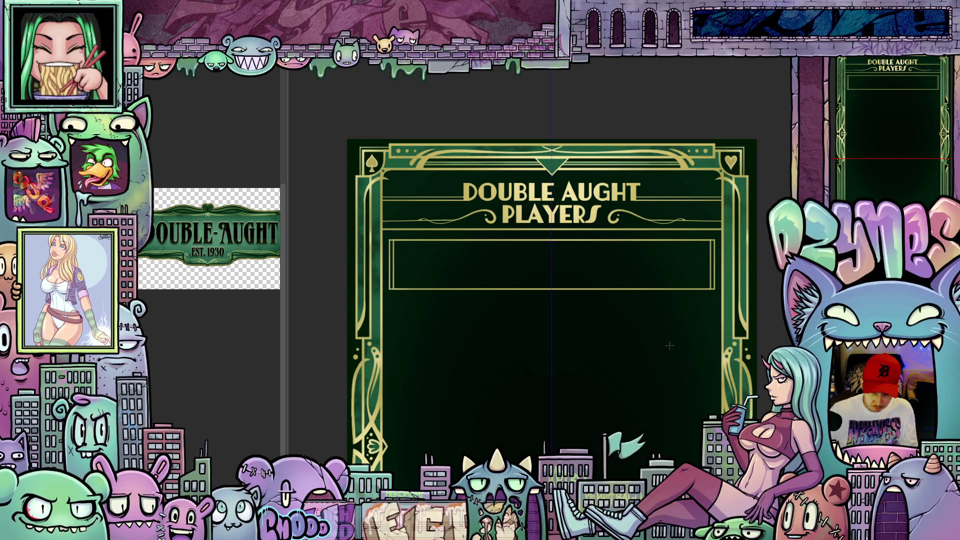
Step: Duplicate the name box and move the copy down to form a second row
scroll(739, 402, down, 5)
drag(738, 402, 739, 347)
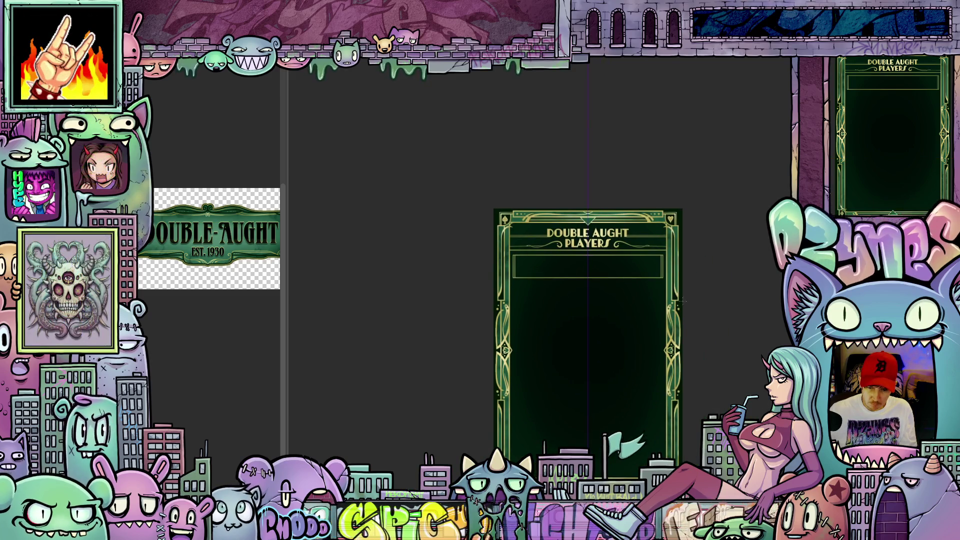
scroll(621, 309, up, 7)
drag(578, 326, 647, 365)
key(ctrl+t)
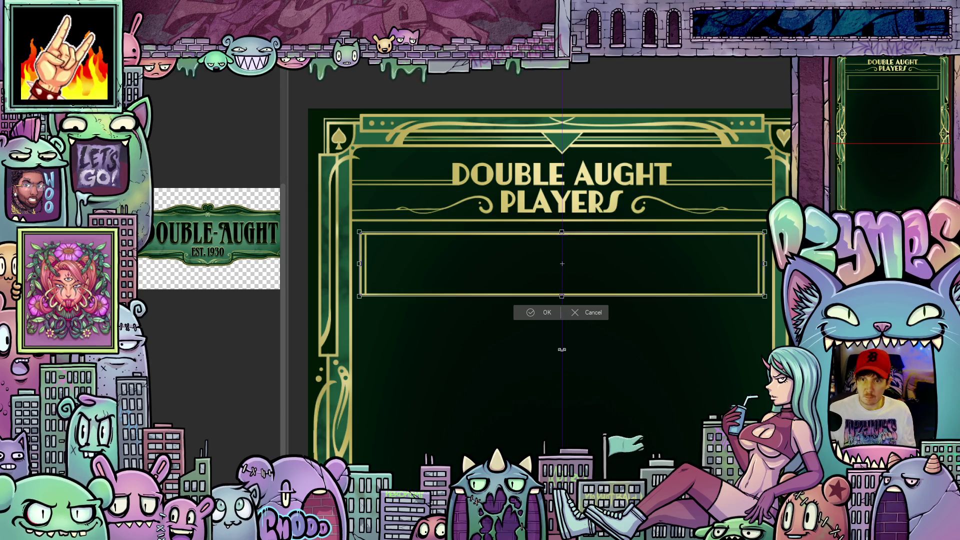
key(Down)
key(Down)
key(Down)
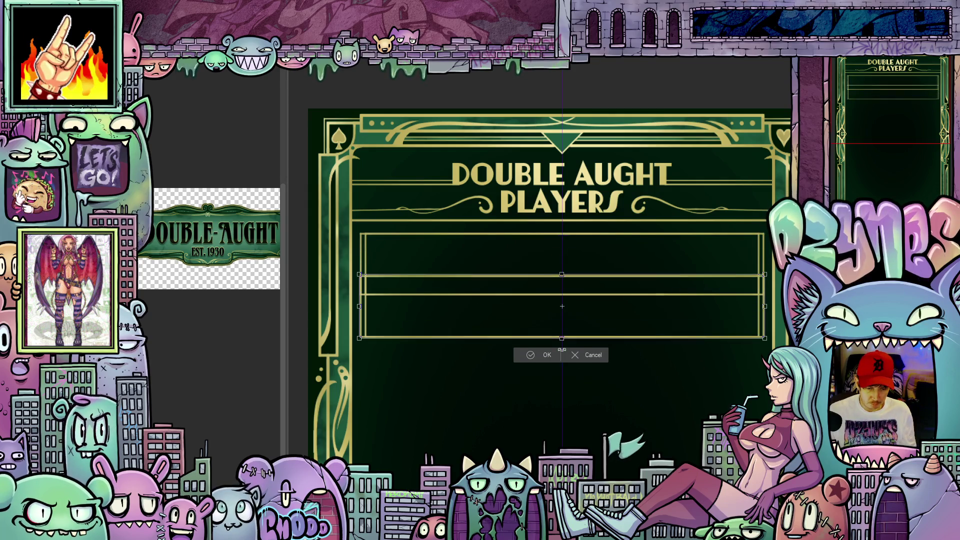
key(Down)
key(Down)
key(Down)
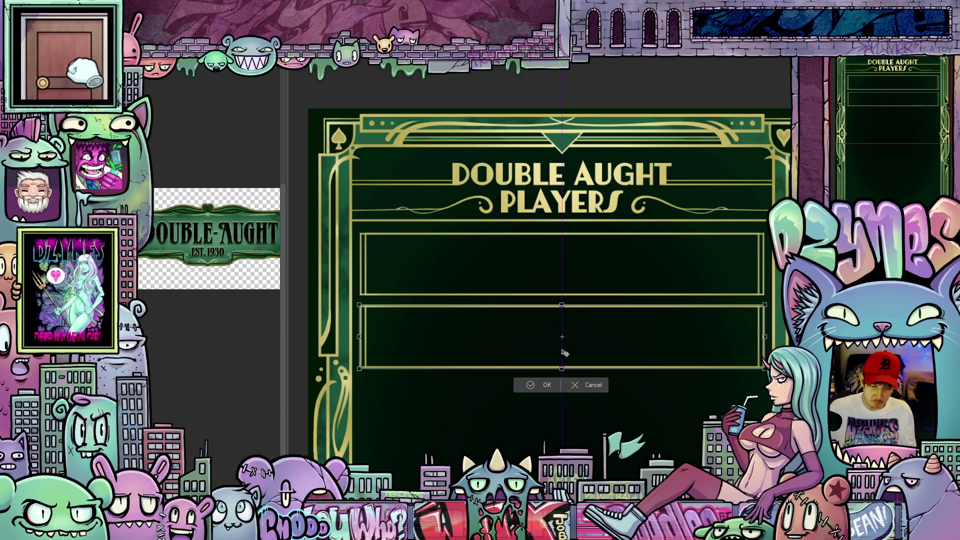
click(549, 385)
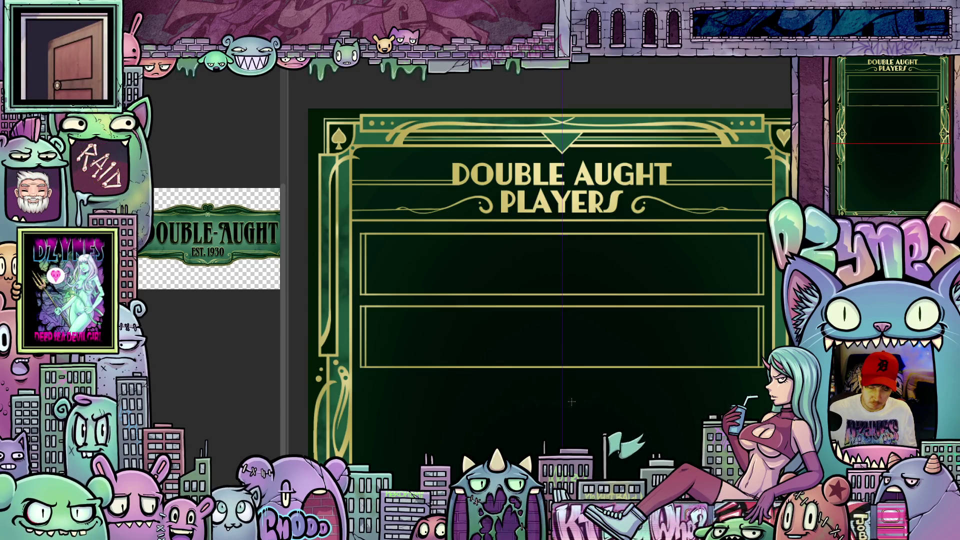
Step: Copy both row boxes and shift them down to make four stacked name rows
scroll(659, 422, down, 2)
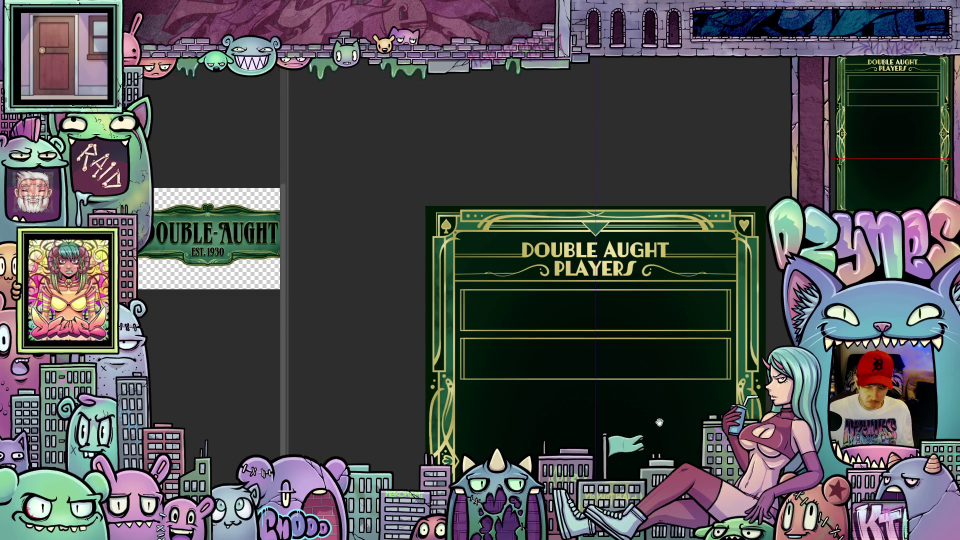
drag(660, 422, 609, 375)
key(ctrl+c)
key(ctrl+v)
key(ctrl+t)
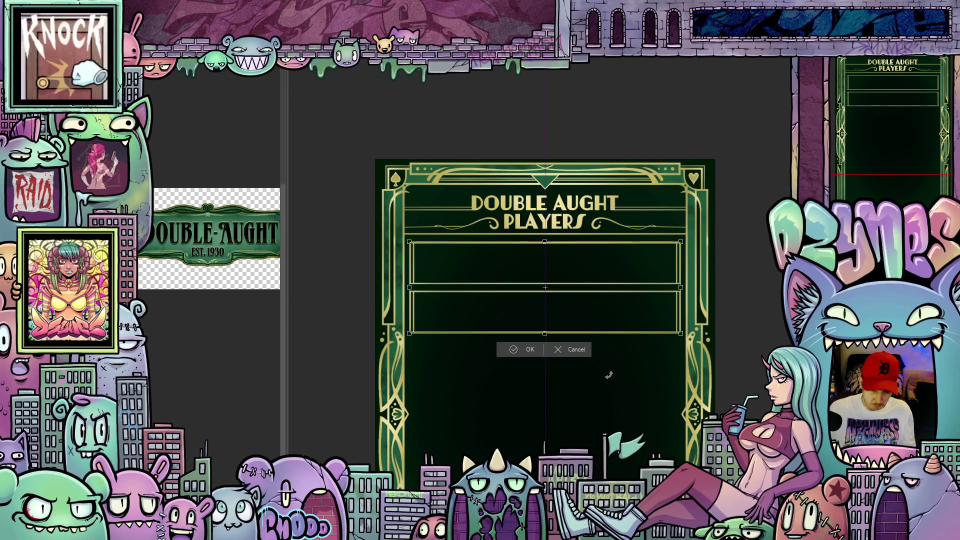
key(shift+Down)
key(shift+Down)
key(shift+Down)
key(shift+Down)
key(shift+Down)
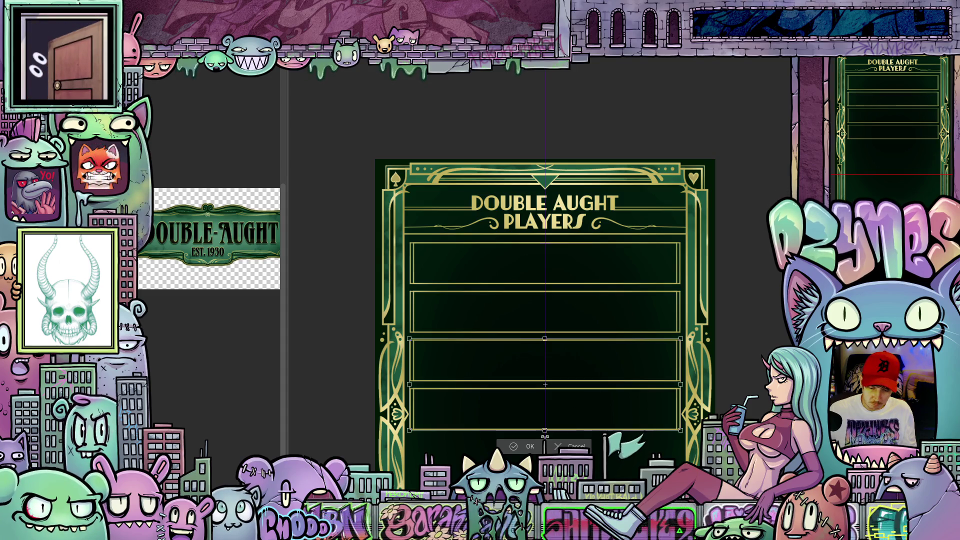
click(528, 452)
scroll(656, 331, down, 3)
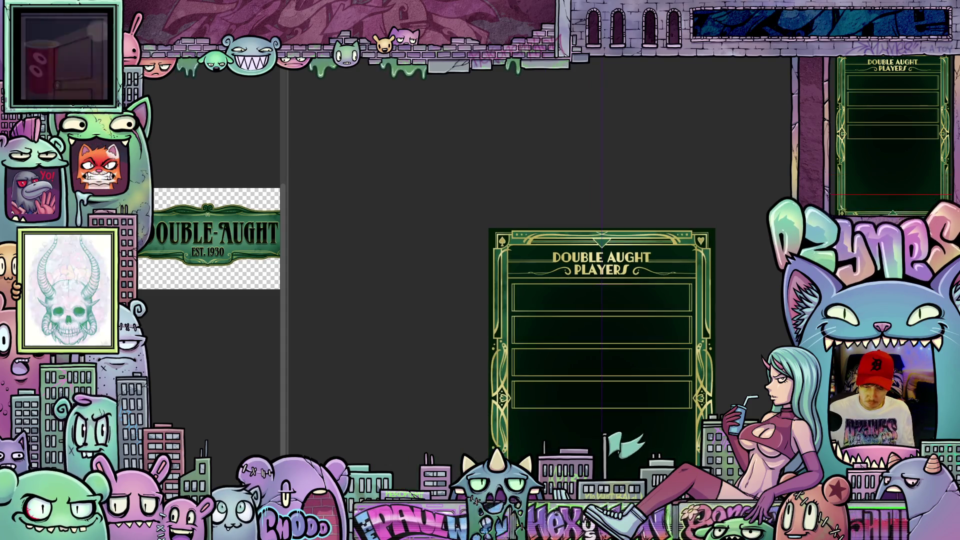
drag(777, 298, 782, 331)
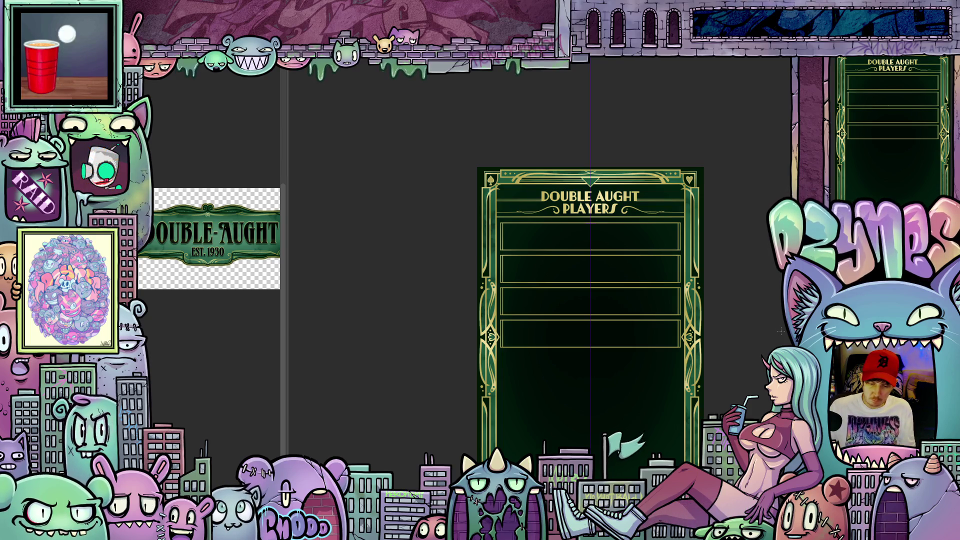
scroll(744, 339, up, 1)
scroll(743, 339, up, 1)
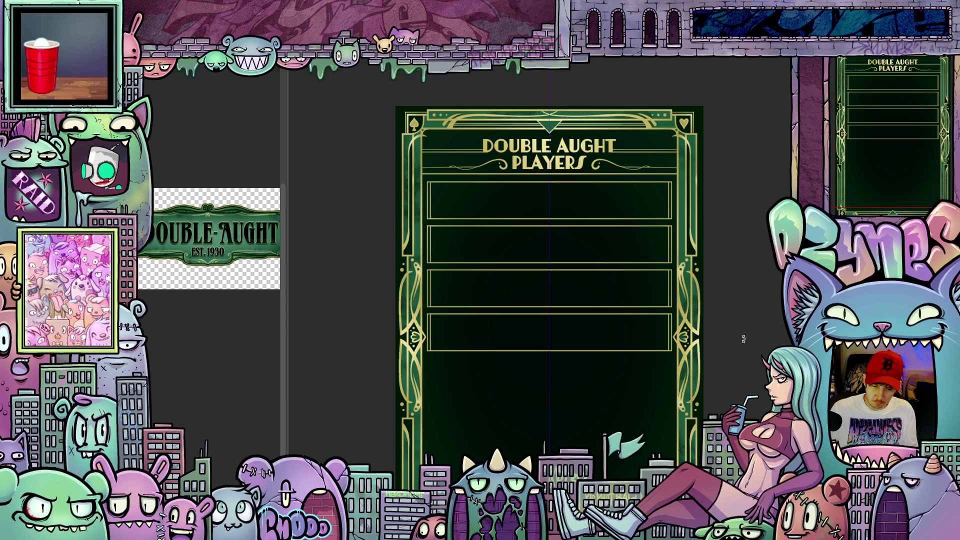
Step: Nudge the row frames down into even spacing toward the bottom border, then deselect
key(ctrl+t)
key(shift+Down)
key(shift+Down)
key(shift+Down)
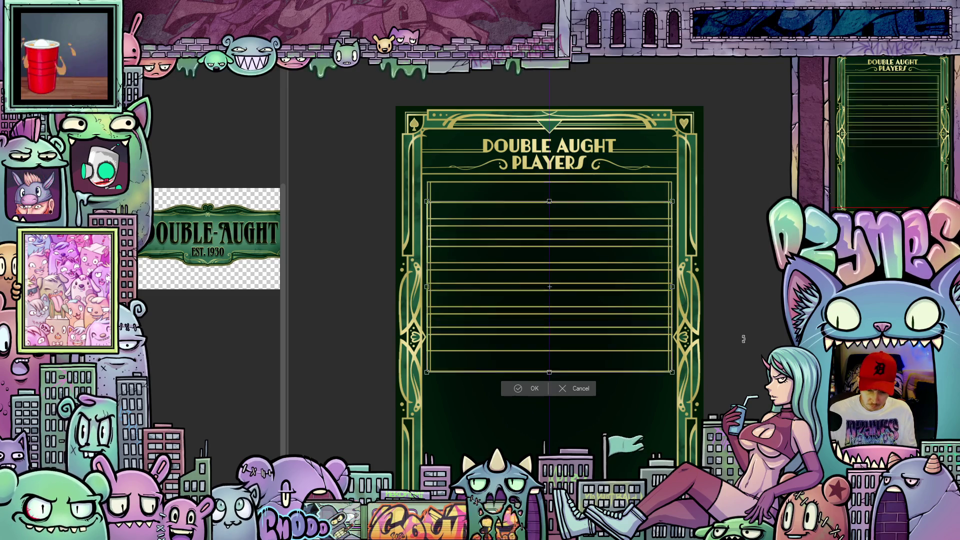
key(shift+Down)
key(shift+Down)
key(shift+Down)
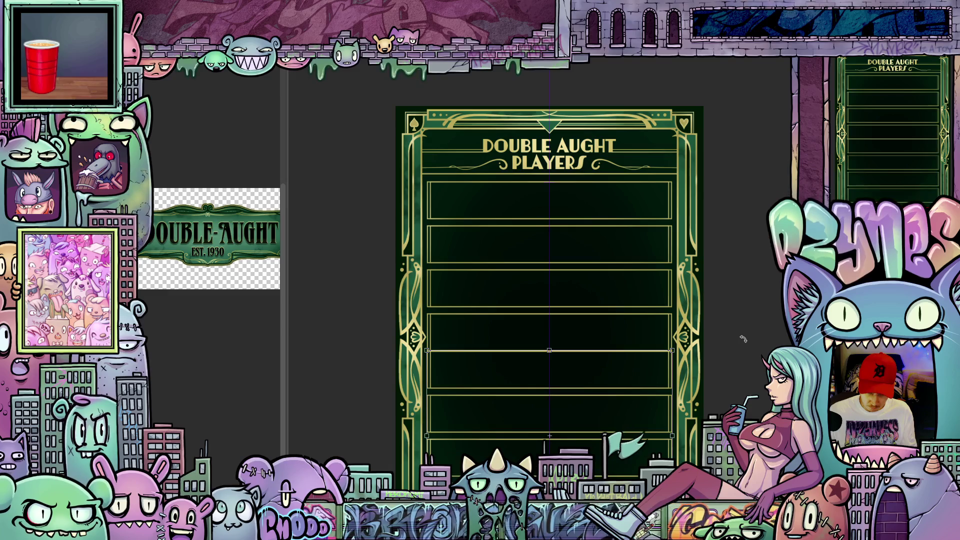
key(shift+Down)
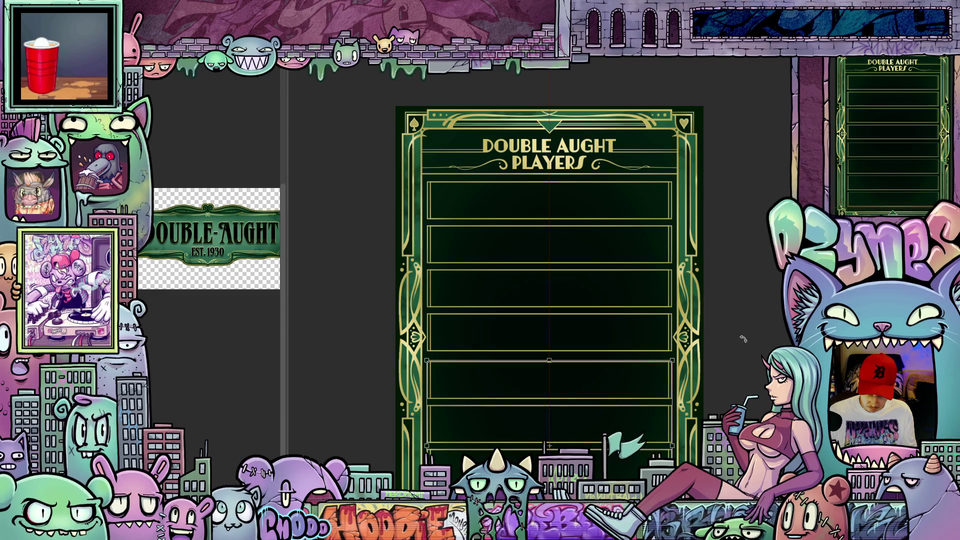
scroll(598, 368, up, 2)
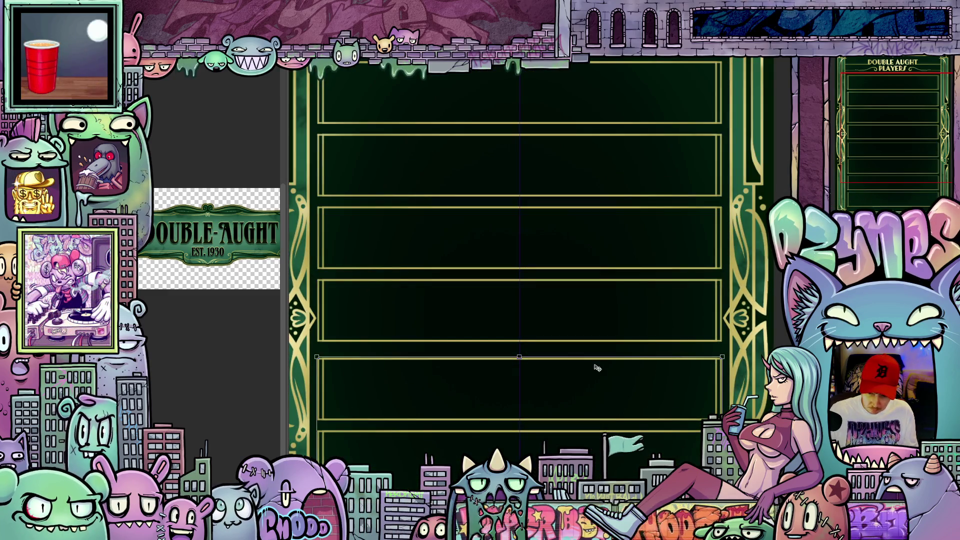
key(shift+Up)
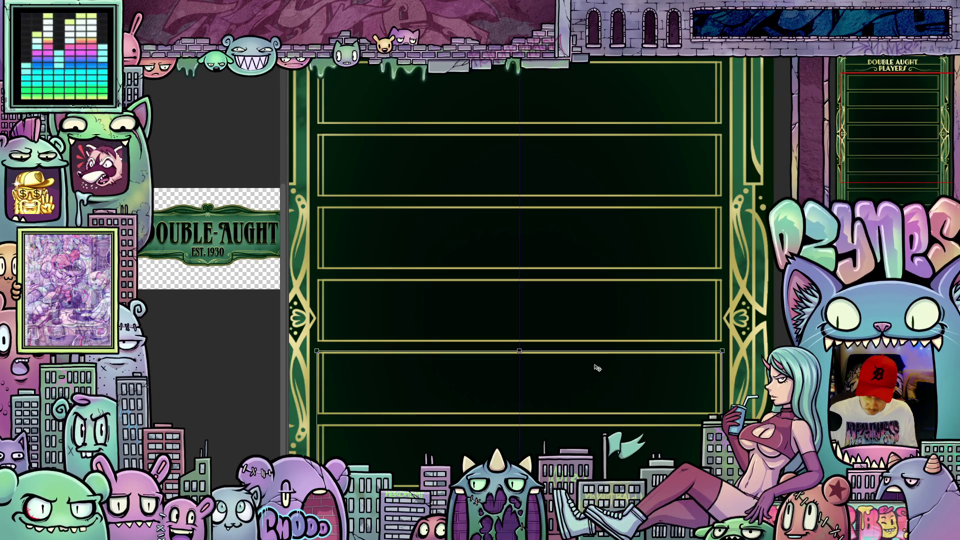
scroll(644, 327, down, 2)
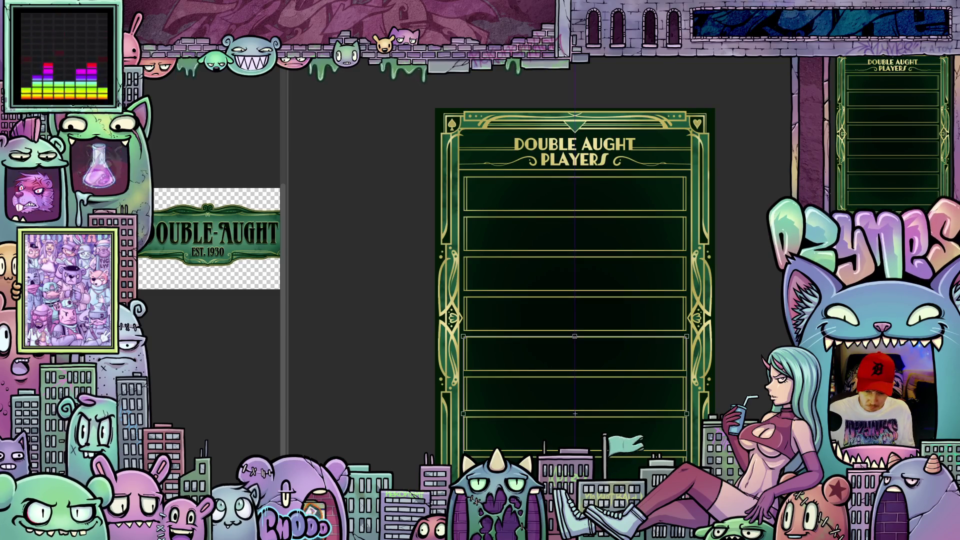
key(ctrl+d)
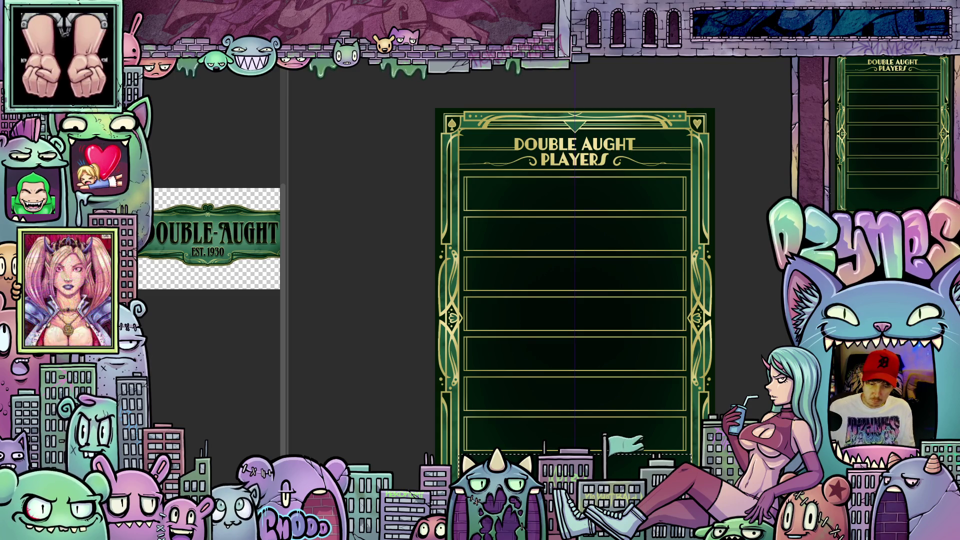
key(ctrl+t)
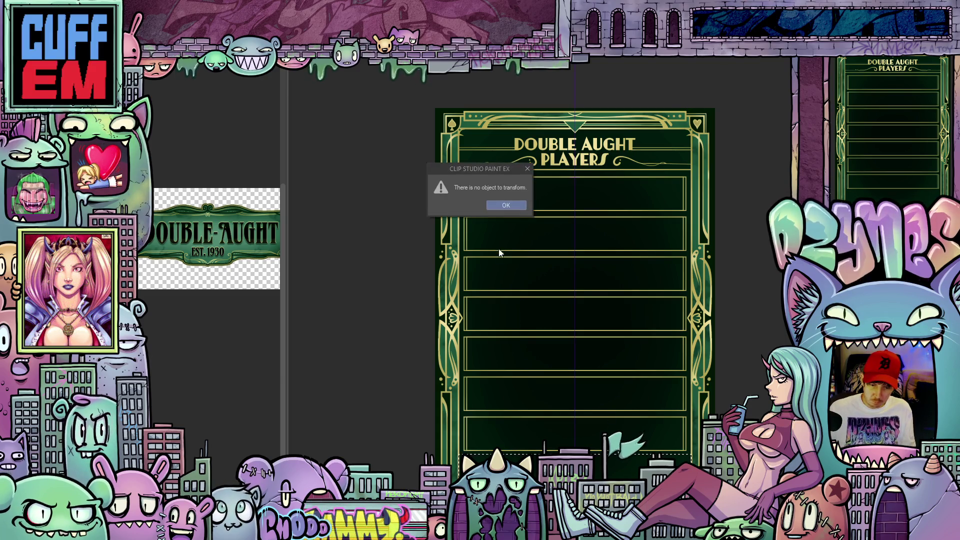
Step: Dismiss the no-object alert and stretch the player-list rows taller toward the card's bottom
click(513, 205)
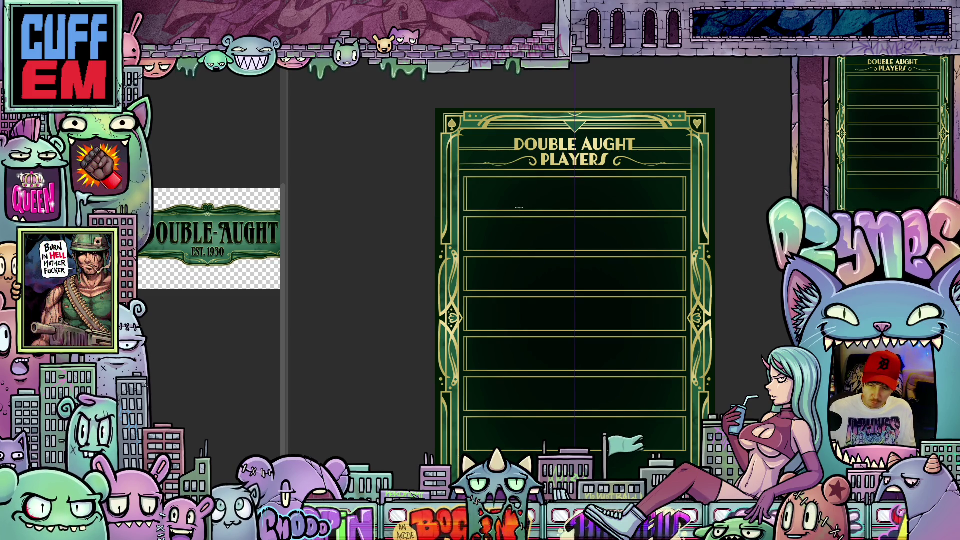
key(ctrl+t)
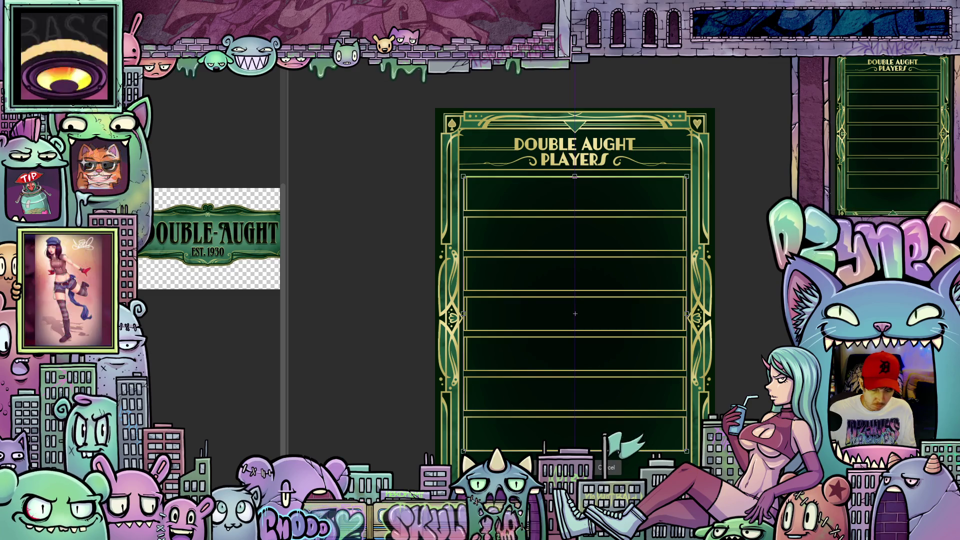
mouse_move(575, 451)
mouse_down()
mouse_move(575, 488)
mouse_move(575, 451)
mouse_up()
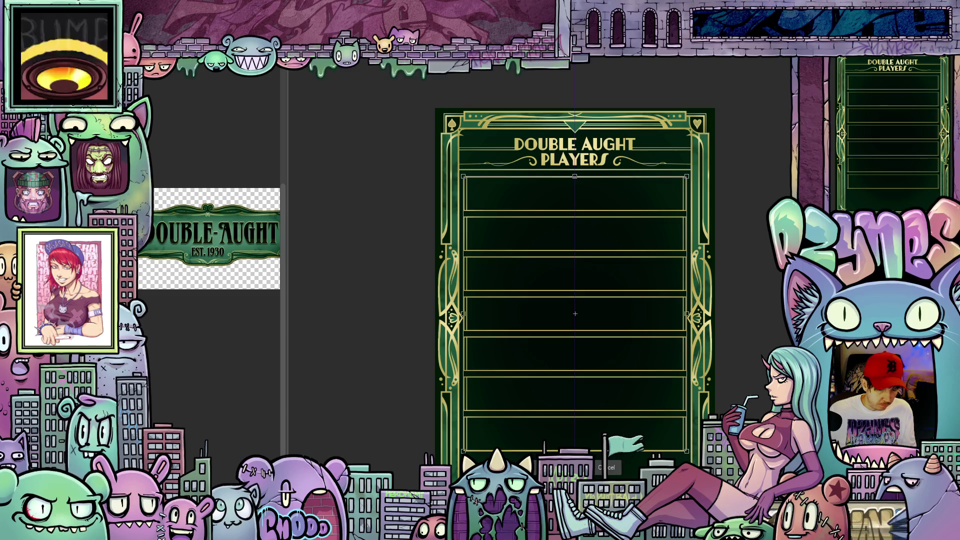
drag(575, 451, 575, 497)
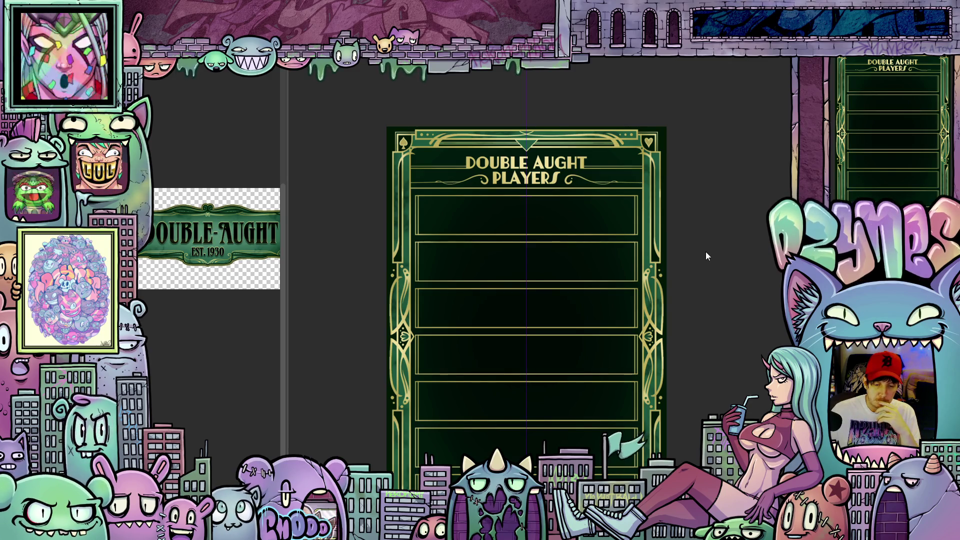
scroll(707, 251, down, 1)
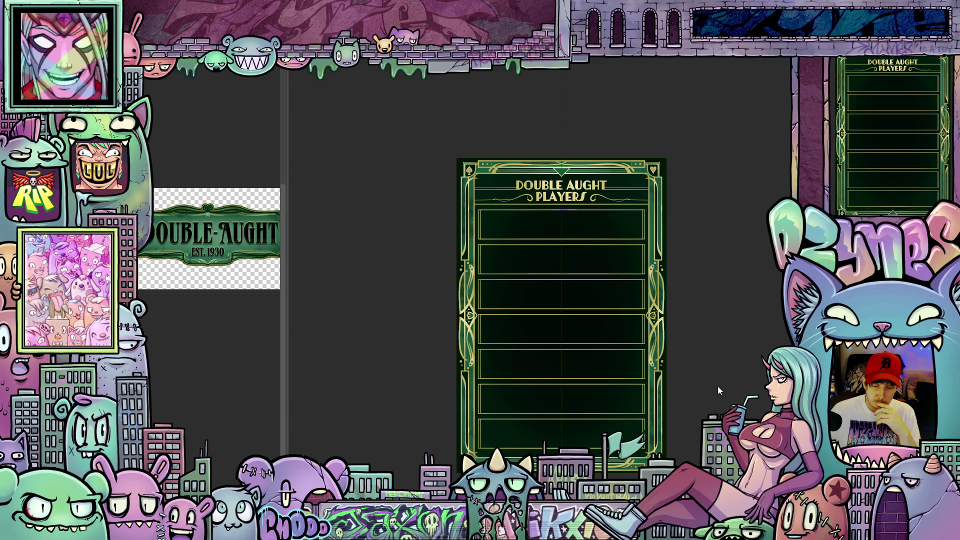
scroll(718, 386, up, 3)
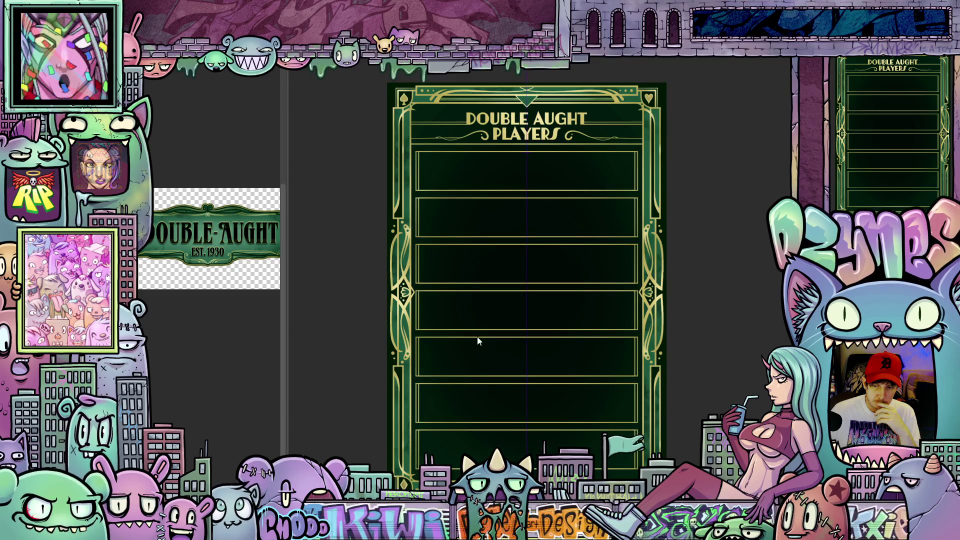